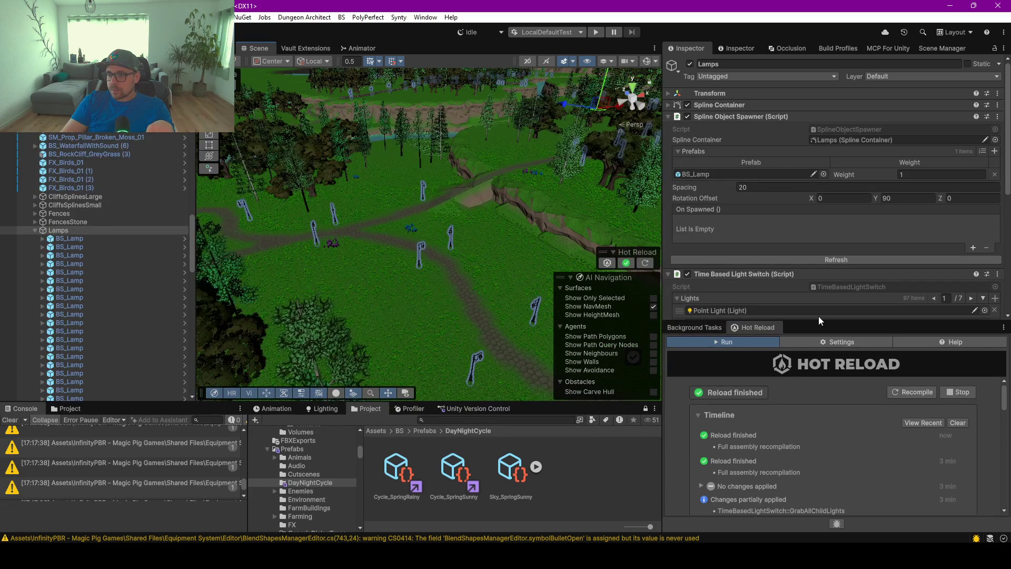
# Enlarge the Inspector and add an empty callback entry to the Lamps spawner's On Spawned event.
pyautogui.moveTo(818, 320); pyautogui.dragTo(818, 420)
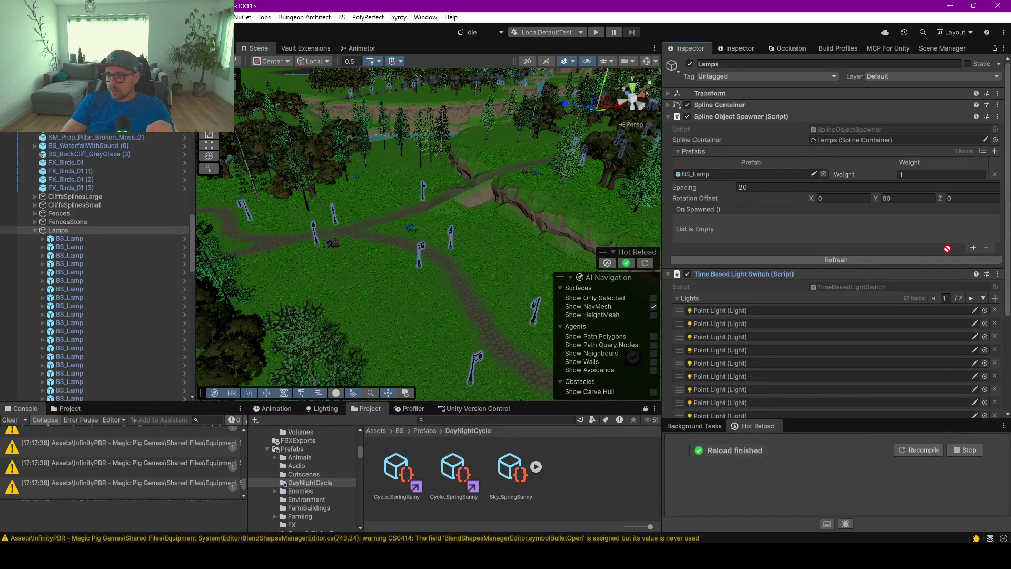
pyautogui.click(973, 247)
# Assign the Lamps Time Based Light Switch to the On Spawned entry, calling TurnOn.
pyautogui.click(718, 233)
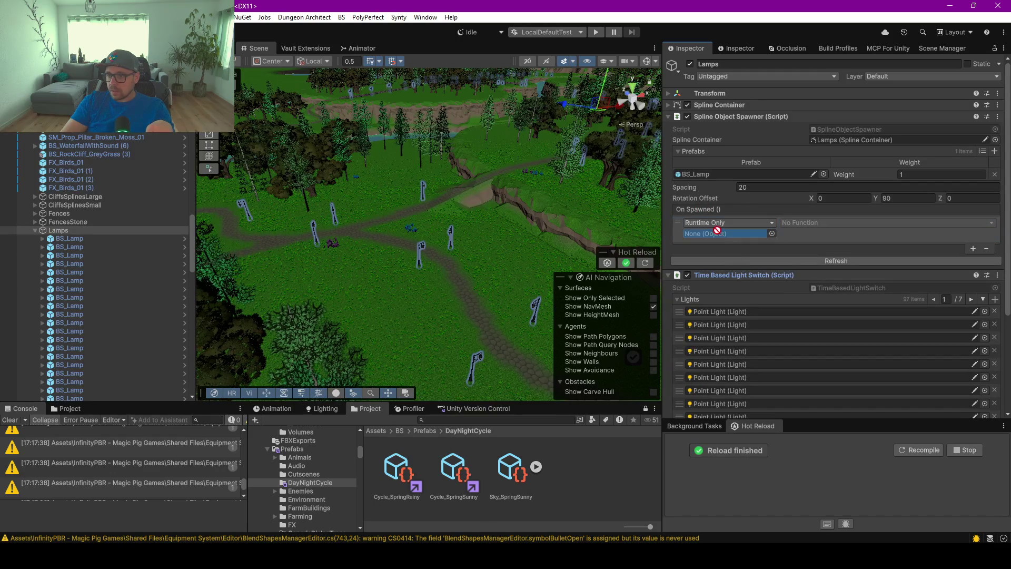
pyautogui.moveTo(718, 233); pyautogui.dragTo(718, 234)
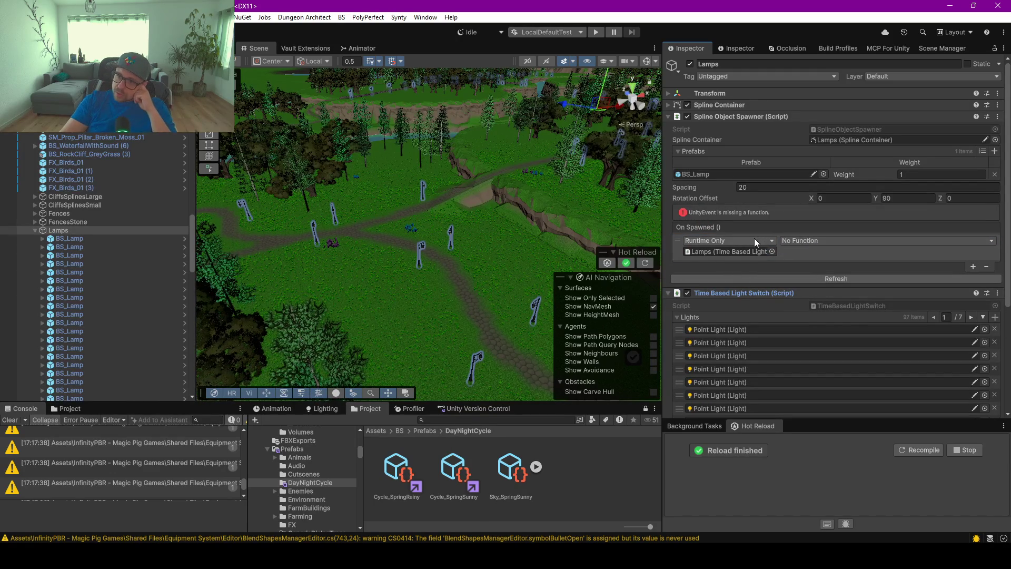
pyautogui.click(798, 240)
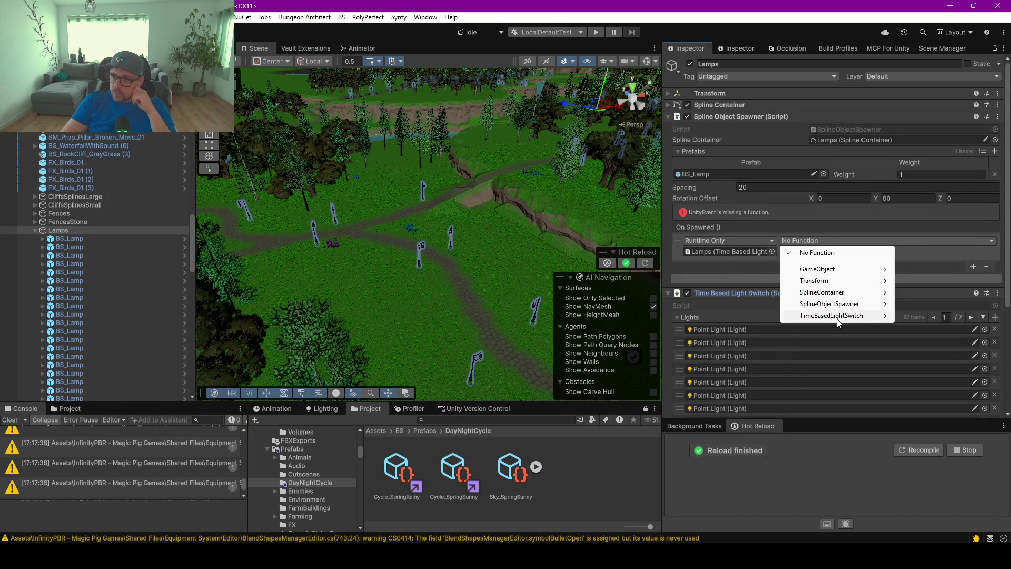
pyautogui.moveTo(837, 321)
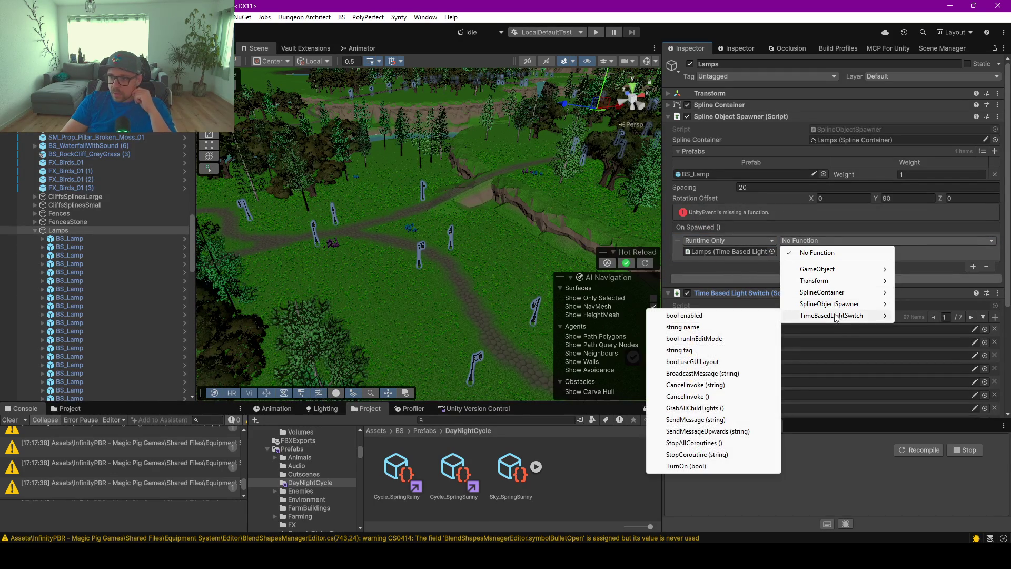
pyautogui.click(707, 465)
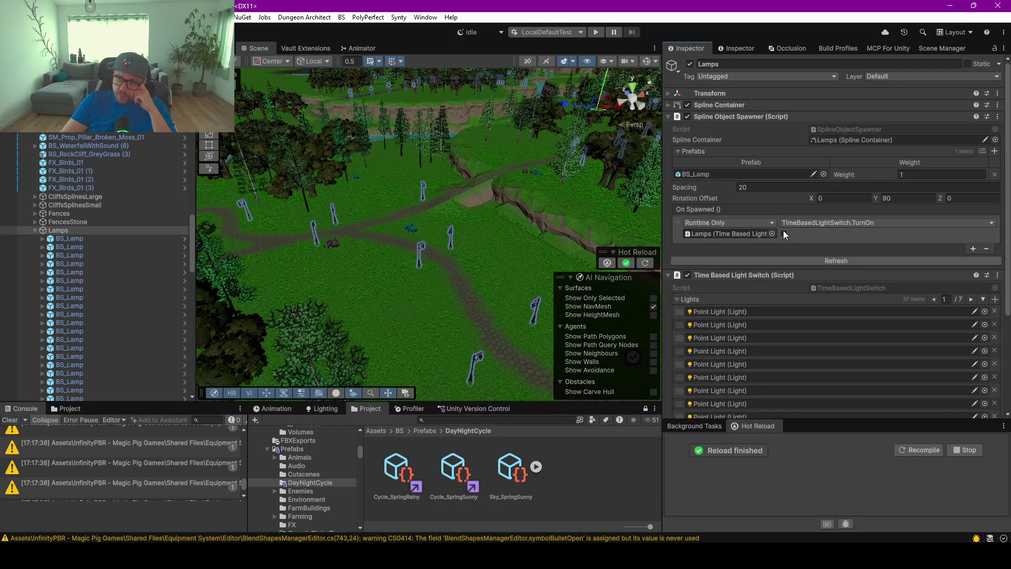
# Switch the callback to TimeBasedLightSwitch.GrabAllChildLights, respawn the lamps, and reselect Lamps.
pyautogui.click(853, 222)
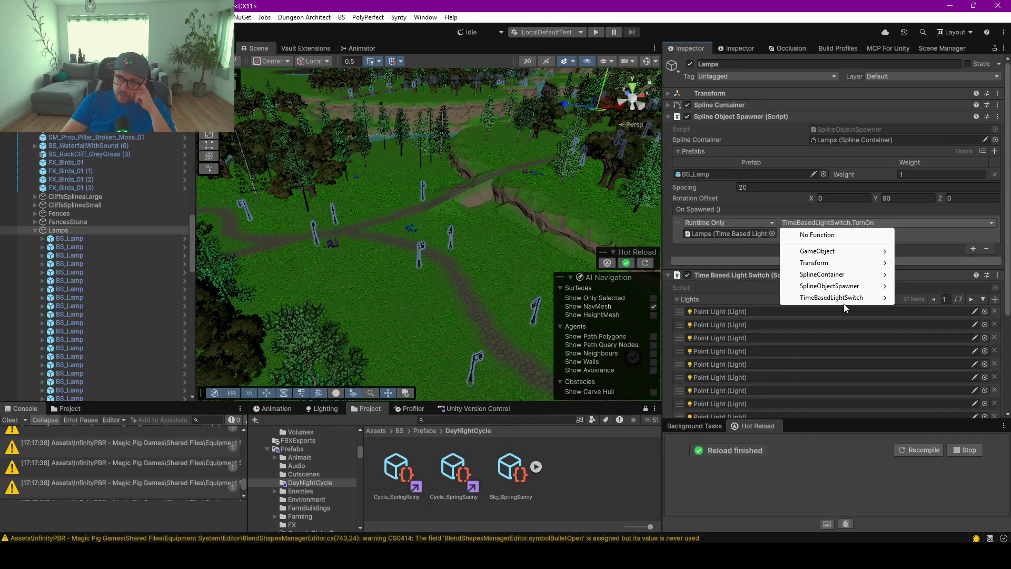
pyautogui.moveTo(836, 274)
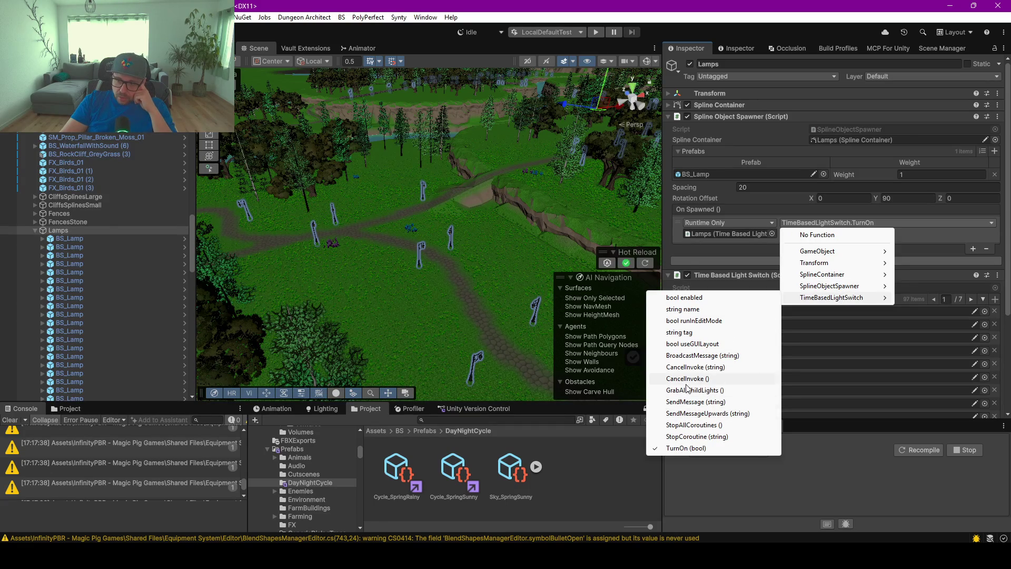
pyautogui.click(691, 390)
pyautogui.click(803, 260)
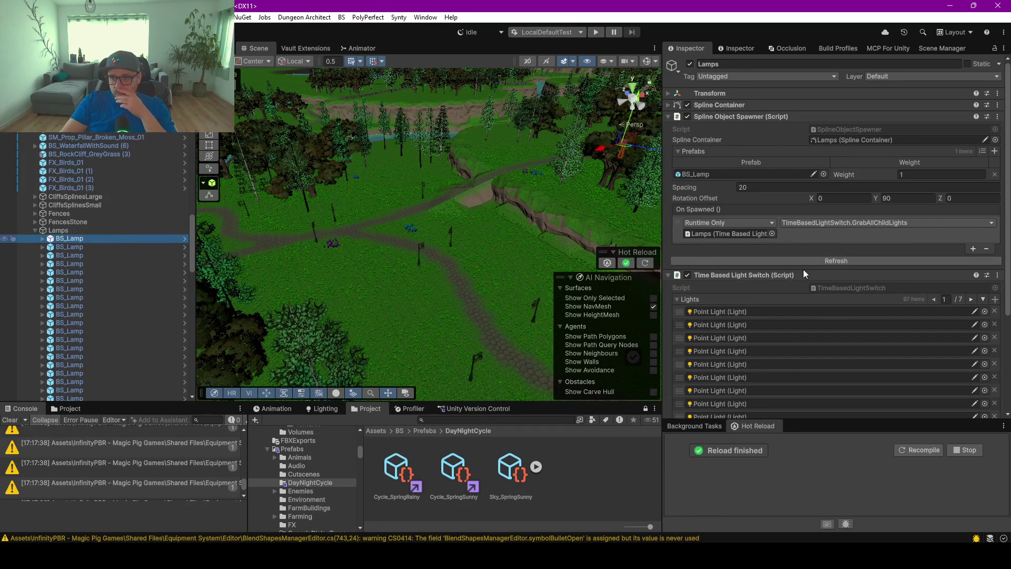
pyautogui.click(58, 230)
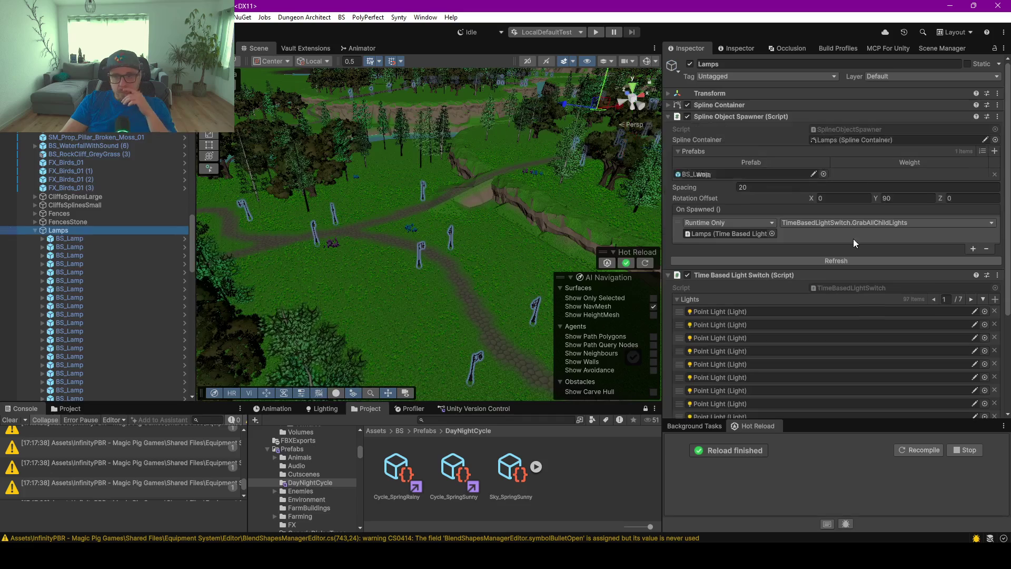
# Respawn the lamps, clear Console warnings, and breakpoint line 82's onSpawned.Invoke() in SplineObjectSpawner.cs.
pyautogui.click(836, 260)
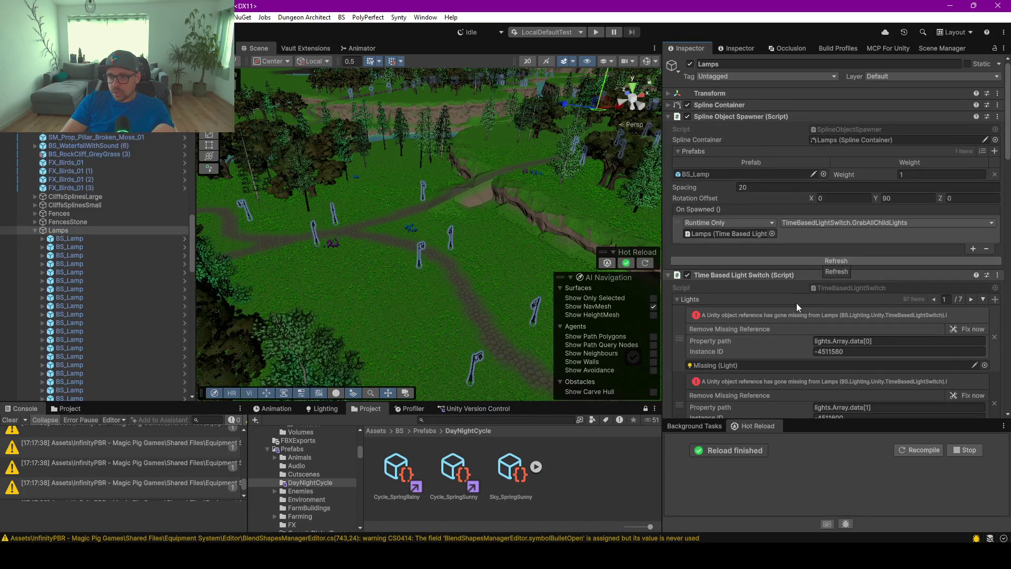
pyautogui.scroll(-3, 795, 305)
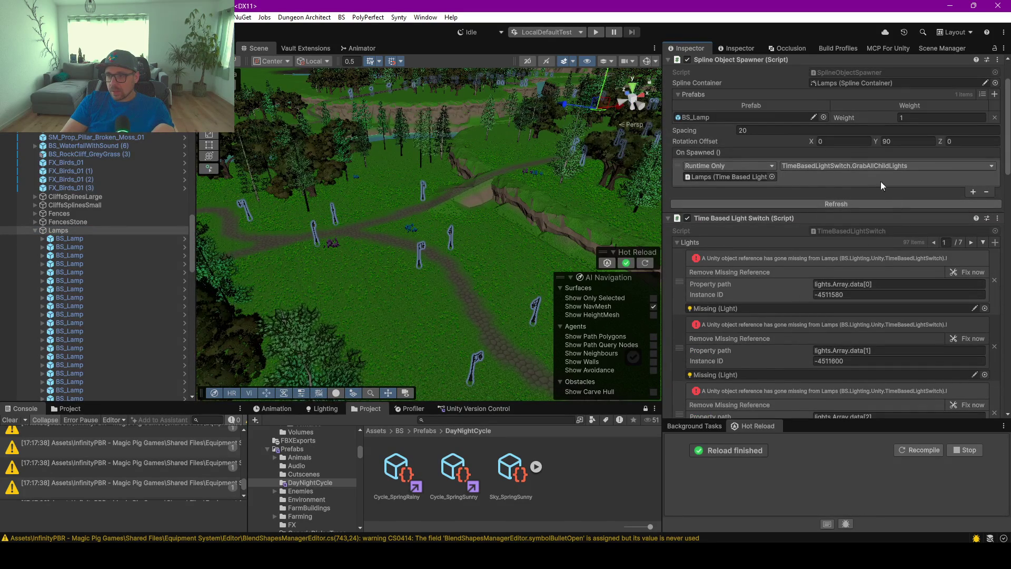
pyautogui.click(11, 419)
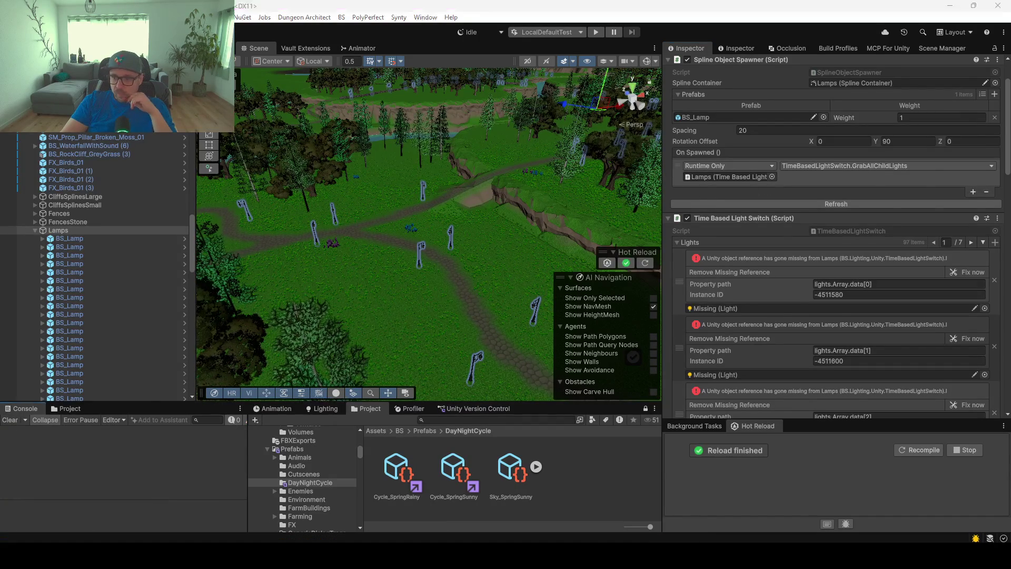
pyautogui.hotkey('alt', 'Tab')
pyautogui.click(222, 205)
# Attach Rider's debugger to Unity Editor and breakpoint line 35 in GrabAllChildLights of TimeBasedLightSwitch.cs.
pyautogui.click(776, 11)
pyautogui.click(528, 35)
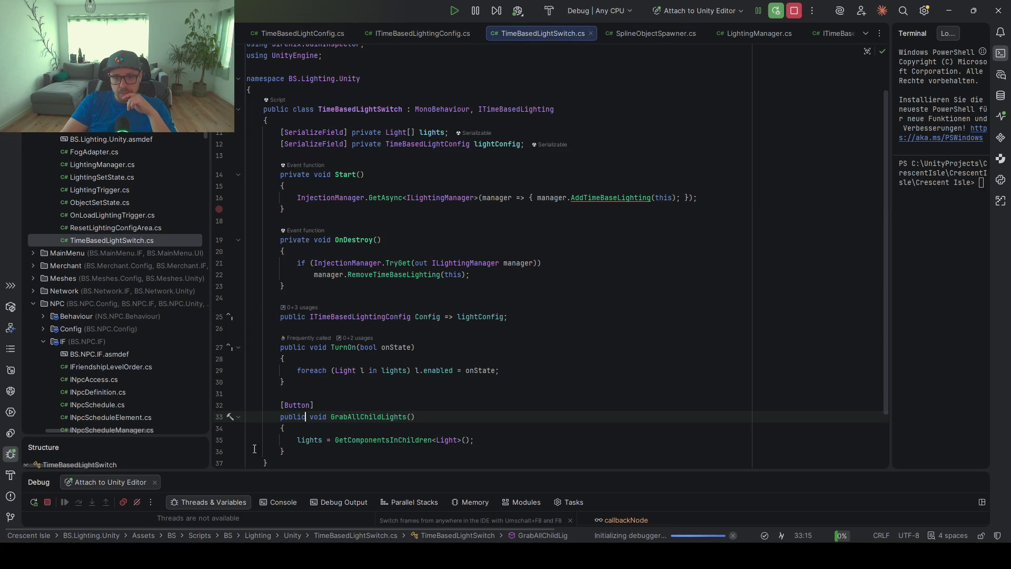
pyautogui.click(221, 441)
pyautogui.click(386, 442)
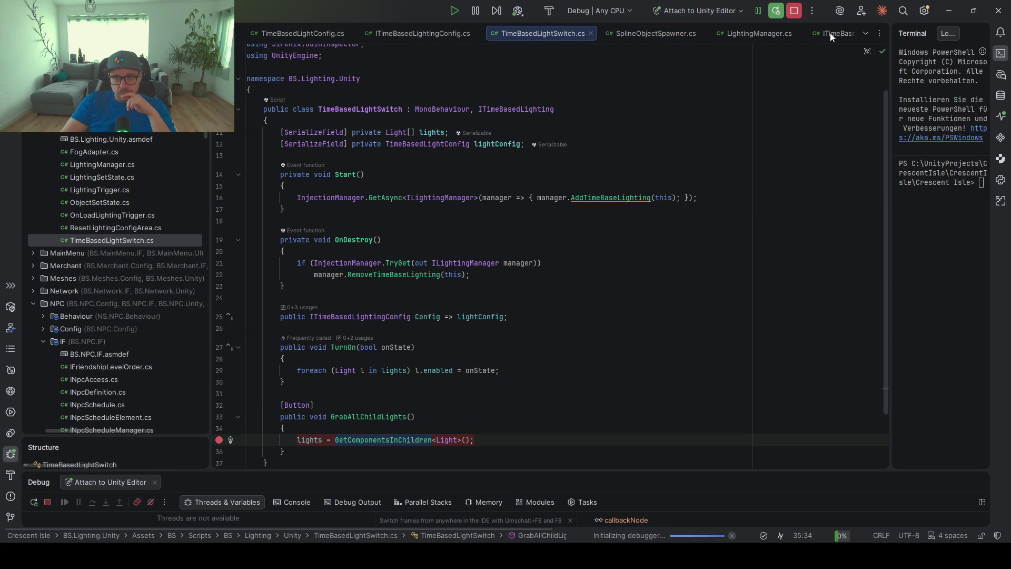
# Return to SplineObjectSpawner.cs and unfold the collapsed spline foreach loop.
pyautogui.click(294, 31)
pyautogui.click(656, 34)
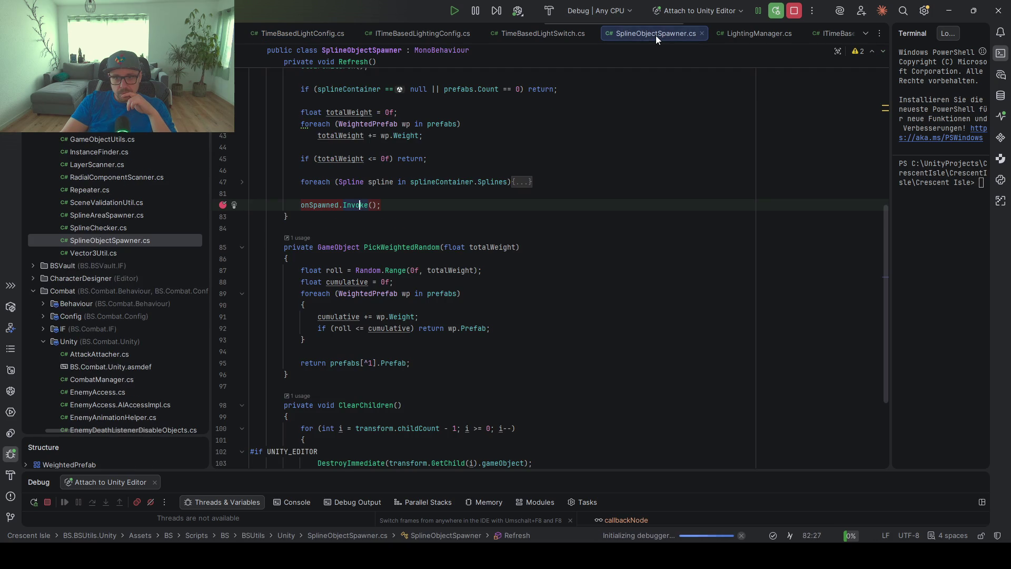
pyautogui.scroll(3, 372, 233)
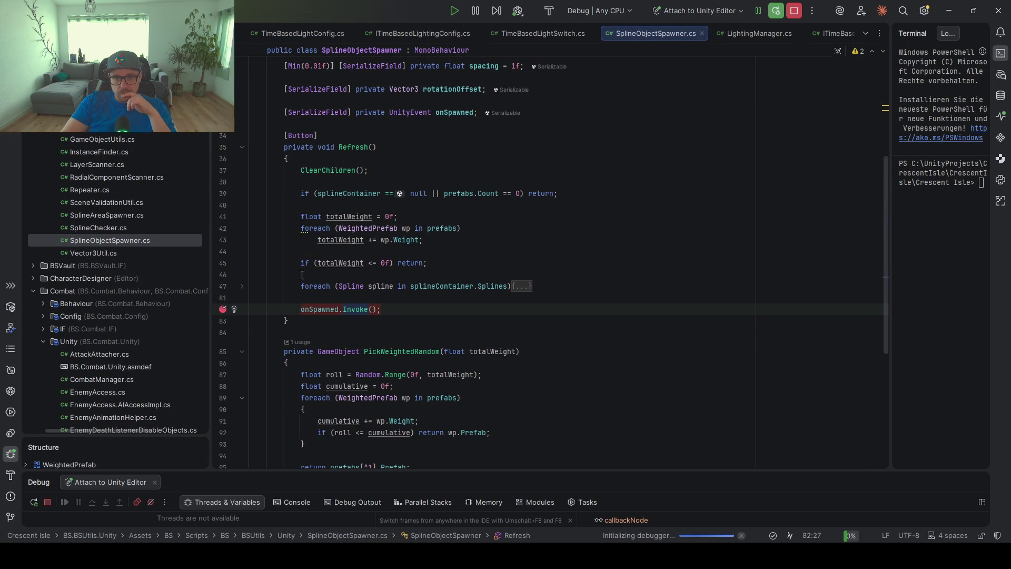
pyautogui.click(242, 287)
pyautogui.scroll(-6, 509, 281)
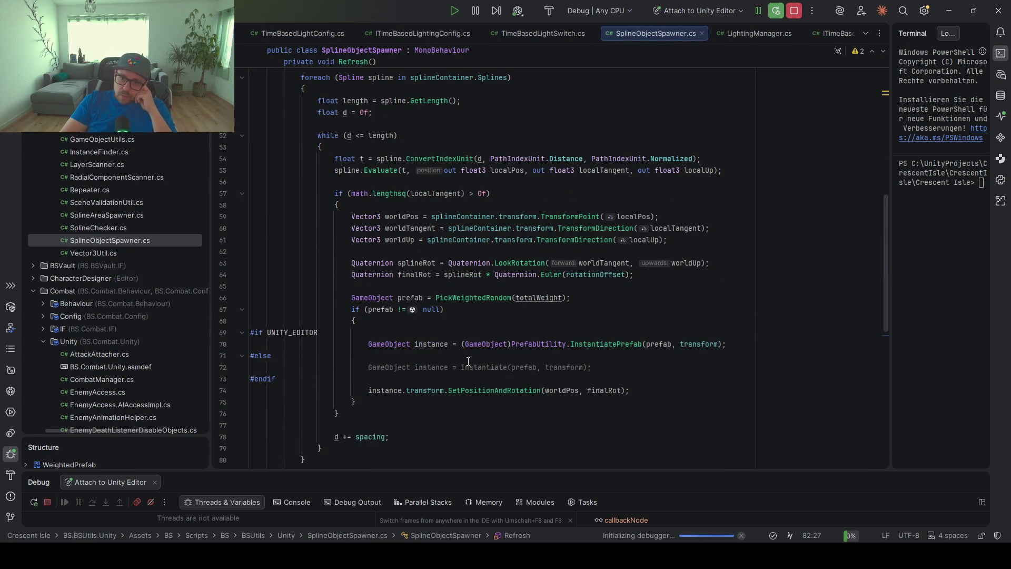
pyautogui.scroll(-1, 468, 361)
# Check InstantiatePrefab's parameter info and completion suggestions, then remove the stray character.
pyautogui.click(596, 309)
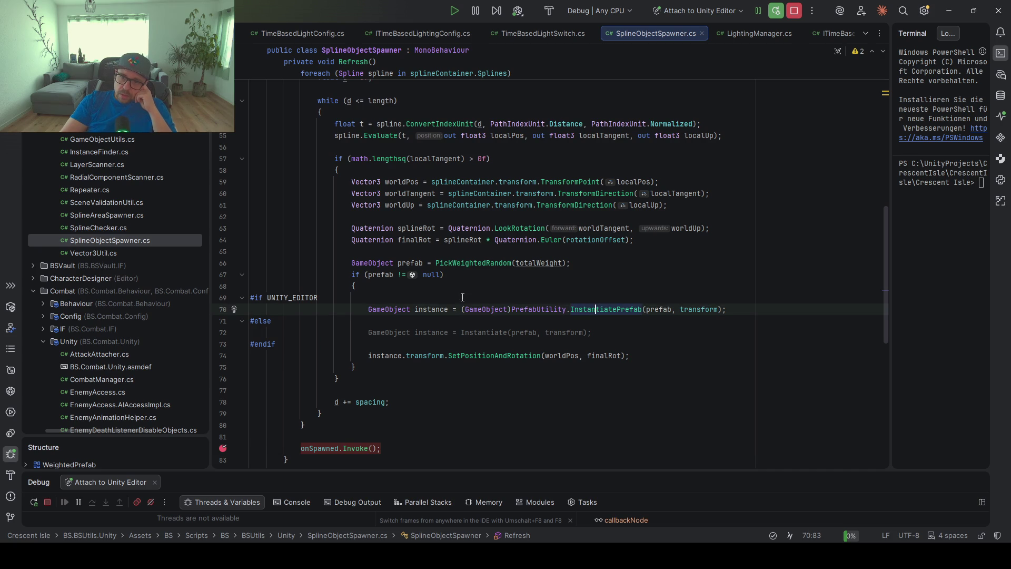
pyautogui.moveTo(621, 309)
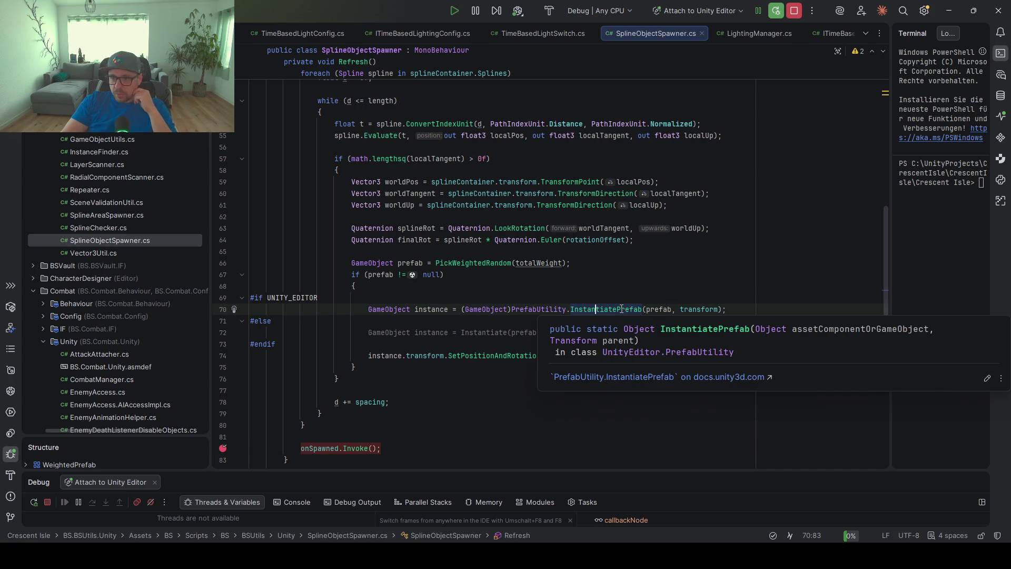
pyautogui.click(642, 309)
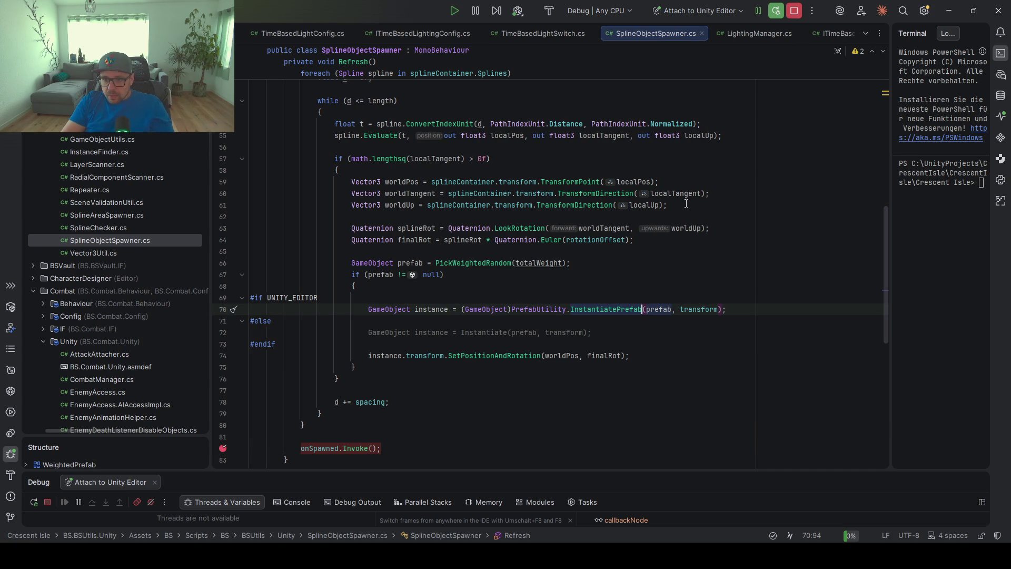
pyautogui.hotkey('ctrl', 'p')
pyautogui.press('Escape')
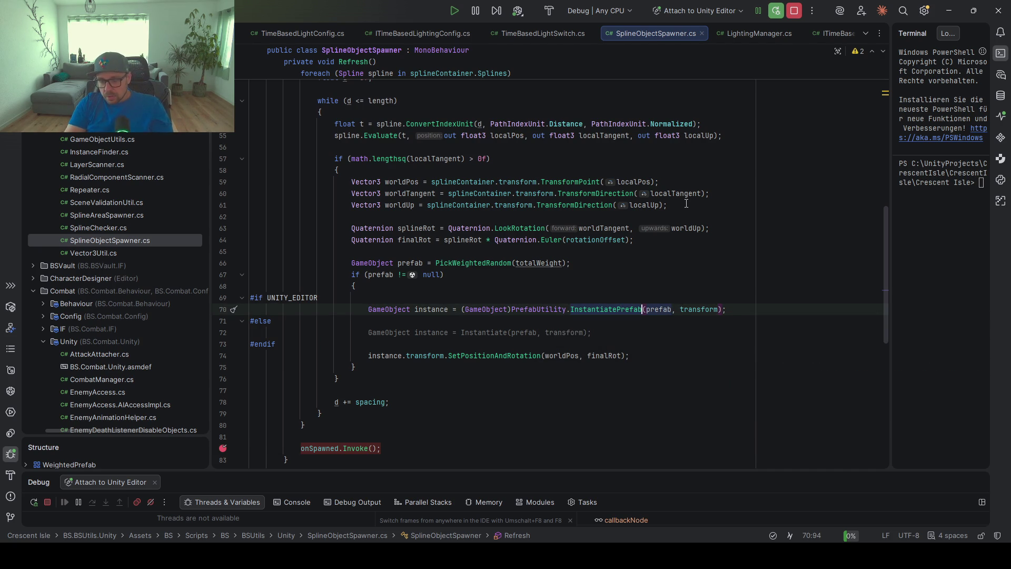
pyautogui.hotkey('ctrl', 'space')
pyautogui.press('Escape')
pyautogui.write('l')
pyautogui.press('BackSpace')
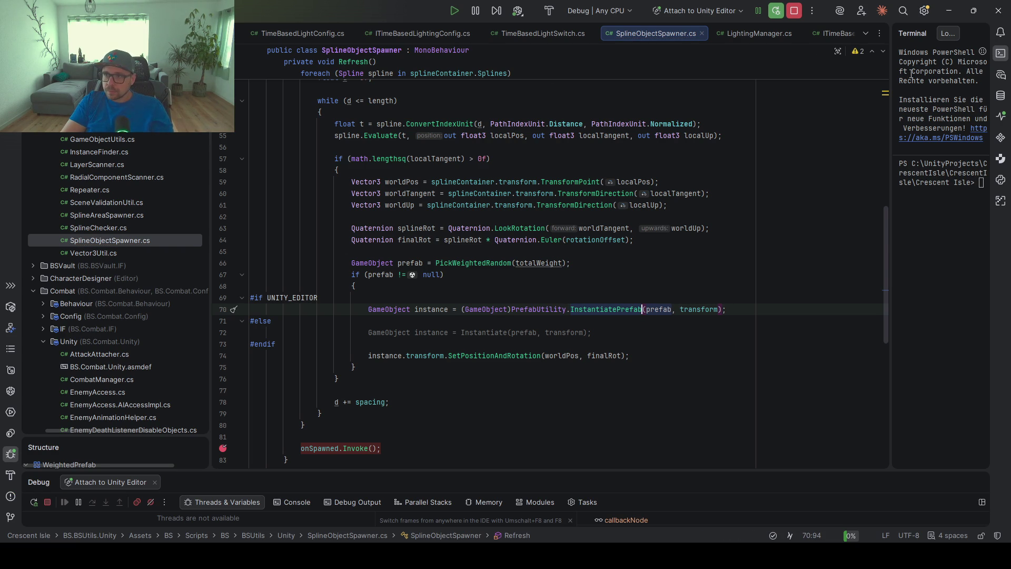
# Let Unity recompile, then enlarge Rider's debug panel once paused at the breakpoint.
pyautogui.click(952, 14)
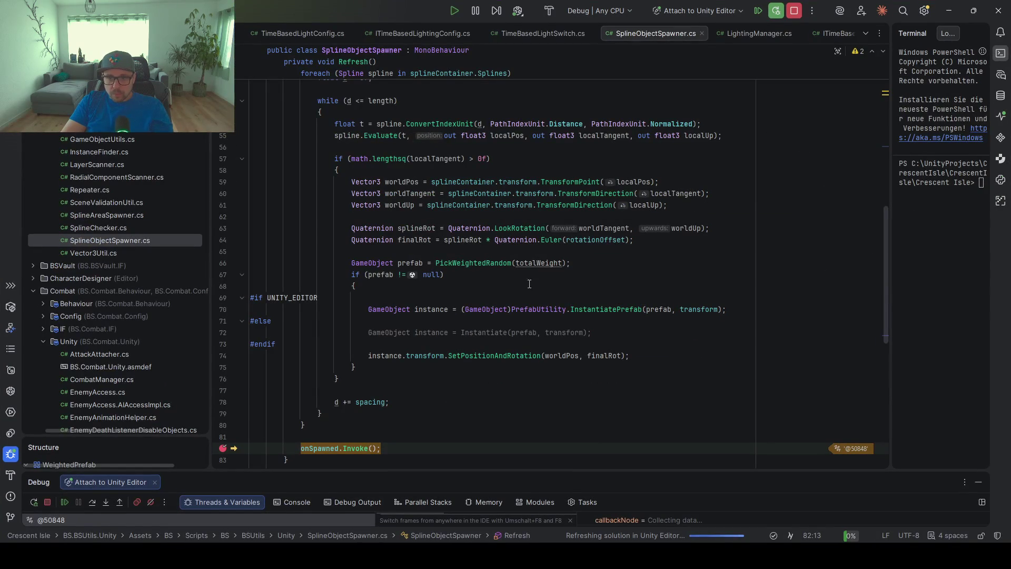
pyautogui.moveTo(435, 307)
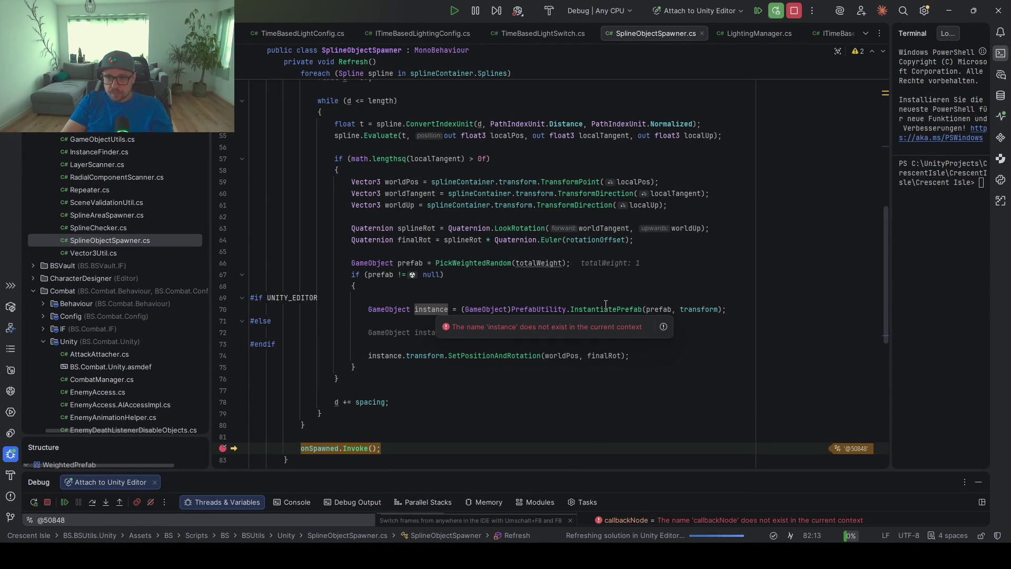
pyautogui.moveTo(606, 306)
pyautogui.scroll(3, 407, 375)
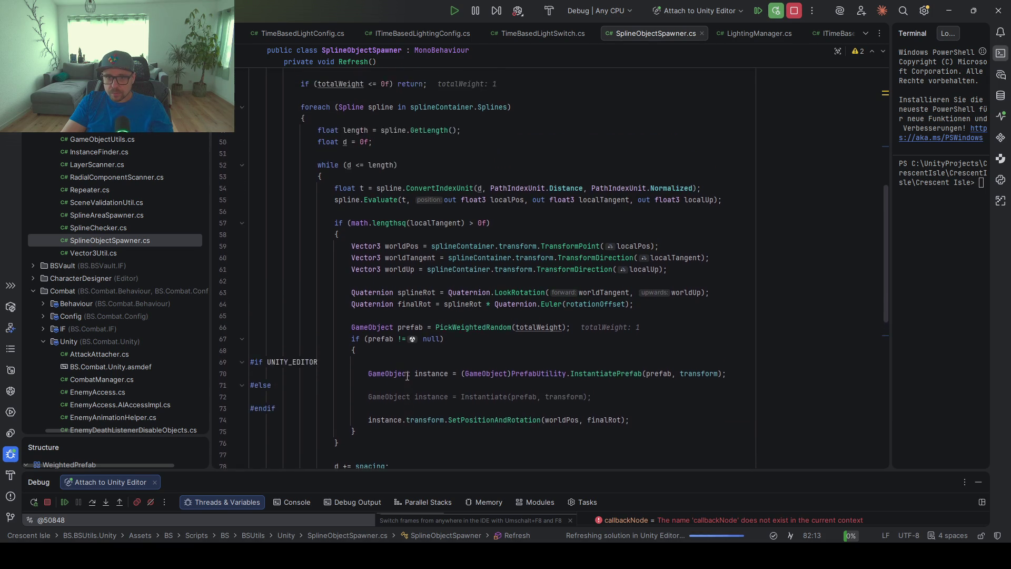
pyautogui.scroll(-3, 352, 242)
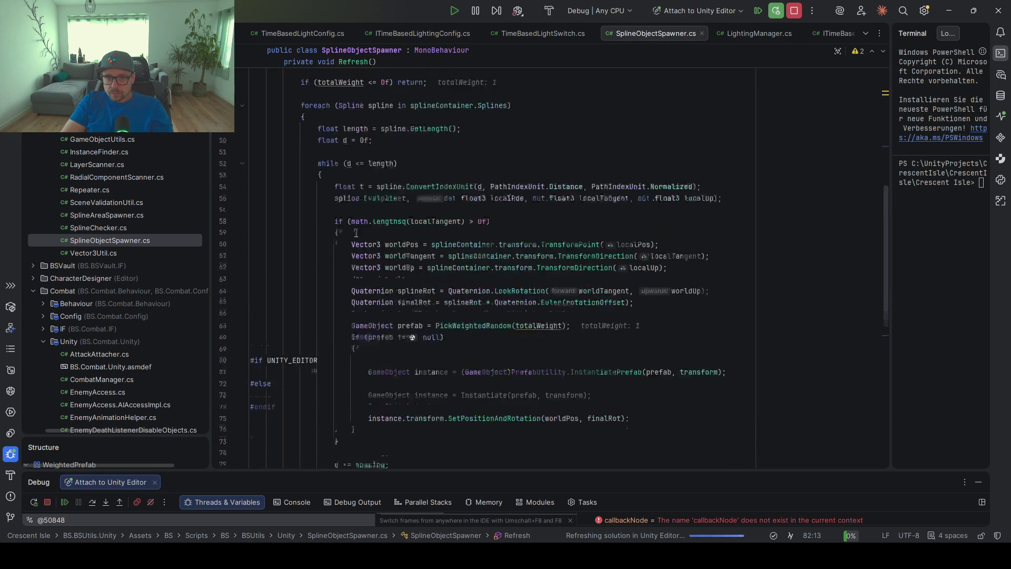
pyautogui.scroll(5, 353, 267)
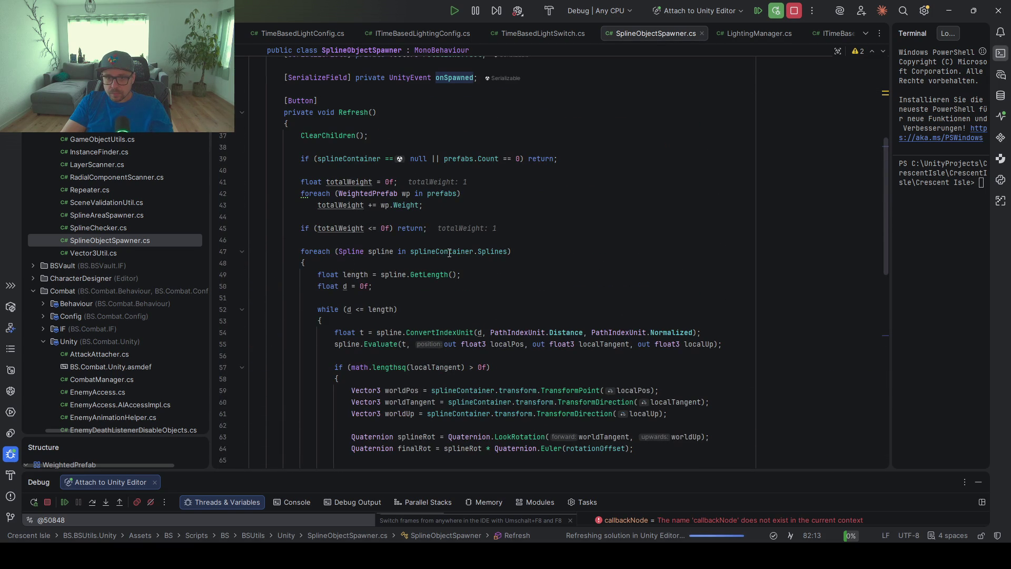
pyautogui.moveTo(449, 253)
pyautogui.scroll(3, 442, 454)
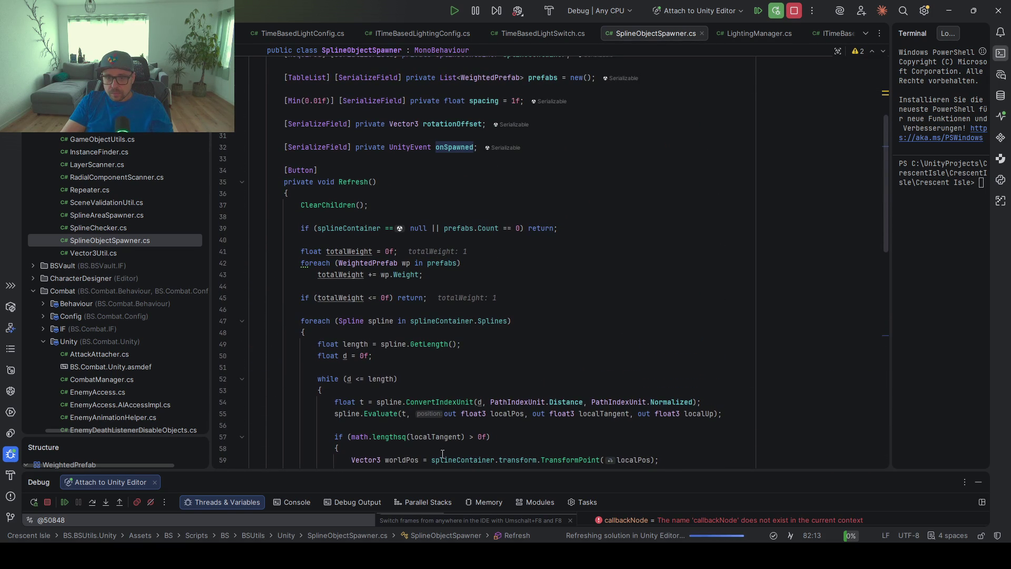
pyautogui.moveTo(416, 470)
pyautogui.mouseDown()
pyautogui.moveTo(413, 345)
pyautogui.moveTo(384, 176)
pyautogui.mouseUp()
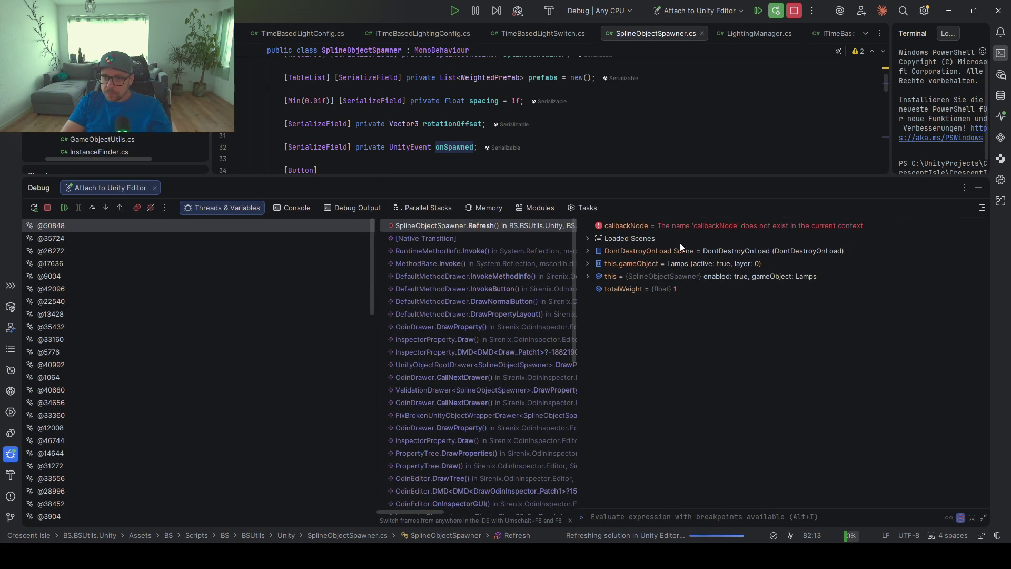
# Expand this.gameObject > Children in the debugger and inspect the first BS_Lamp child.
pyautogui.click(626, 274)
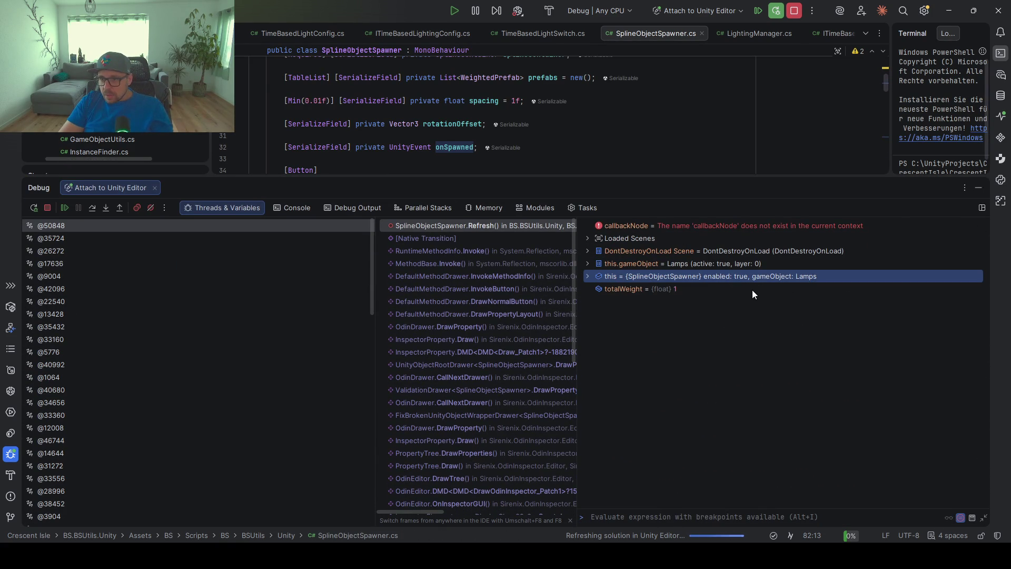
pyautogui.press('Up')
pyautogui.press('Right')
pyautogui.press('Down')
pyautogui.press('Down')
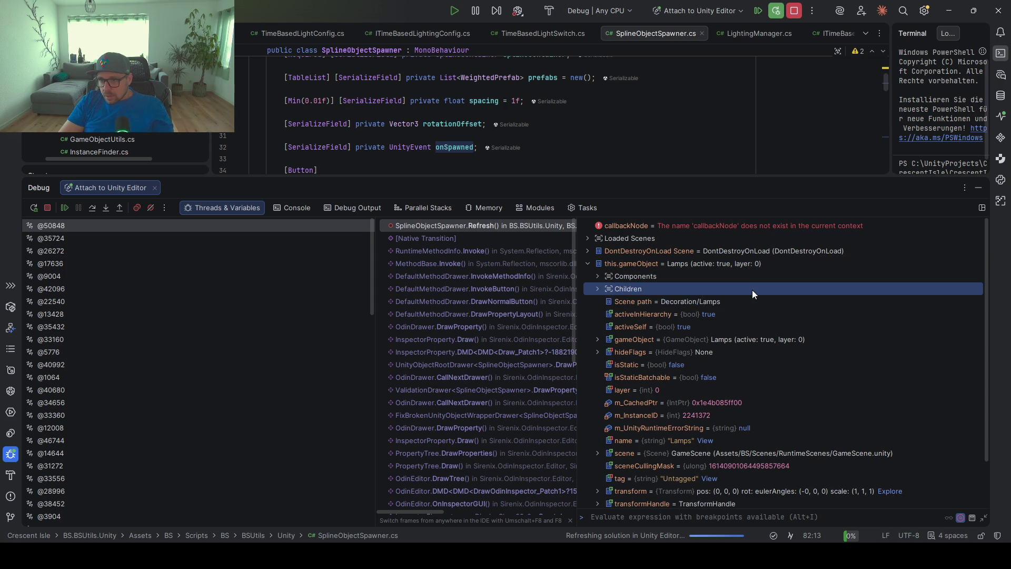
pyautogui.press('Right')
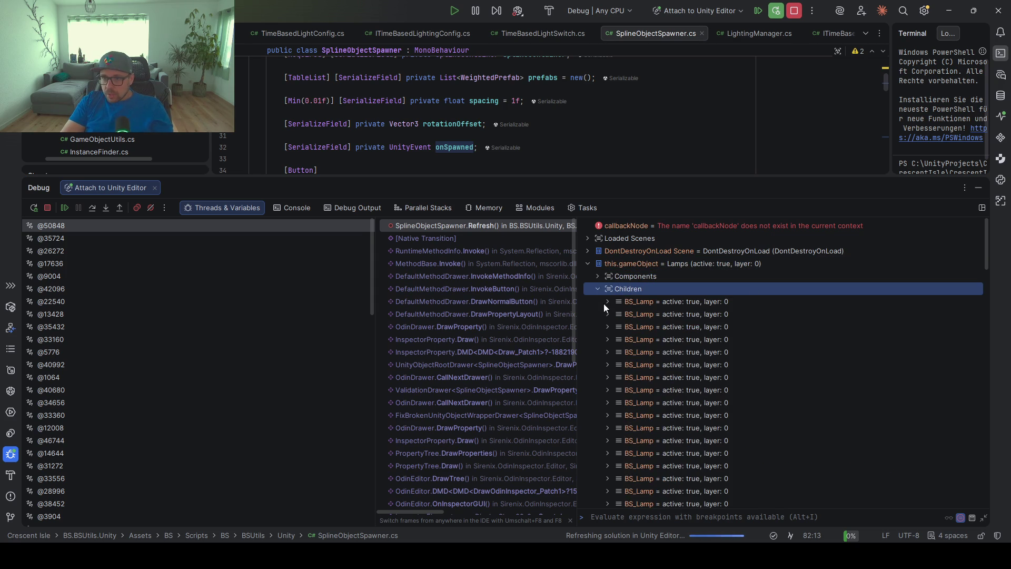
pyautogui.click(607, 301)
pyautogui.scroll(-3, 664, 351)
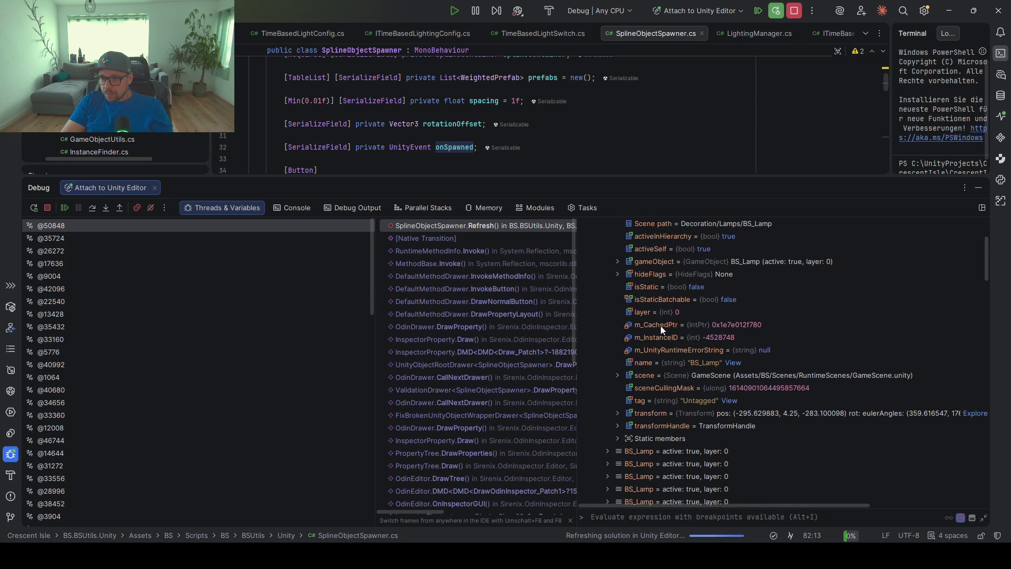
# Enlarge the code area and bring up TimeBasedLightSwitch.cs with GrabAllChildLights.
pyautogui.moveTo(613, 174); pyautogui.dragTo(613, 475)
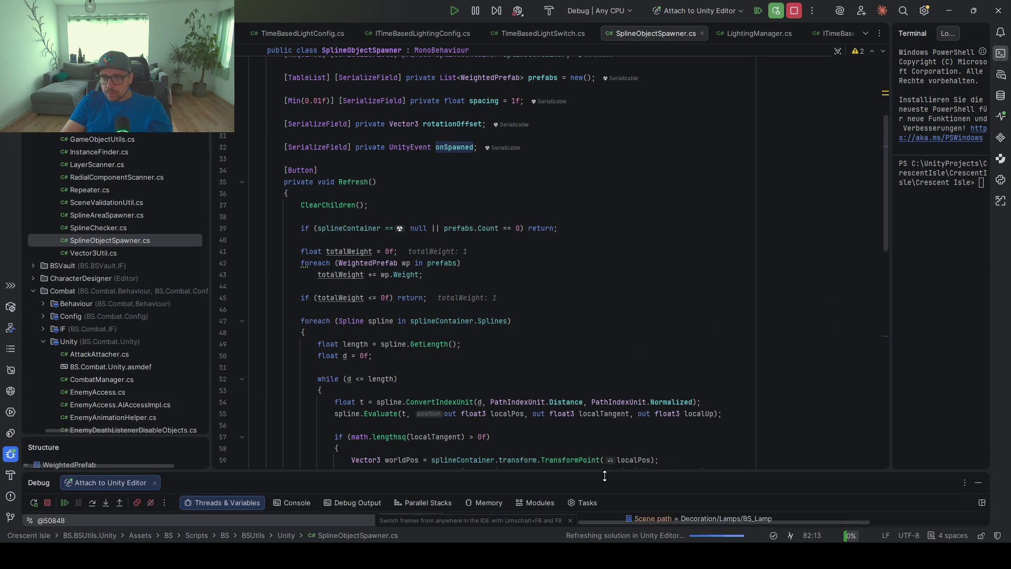
pyautogui.scroll(-5, 518, 225)
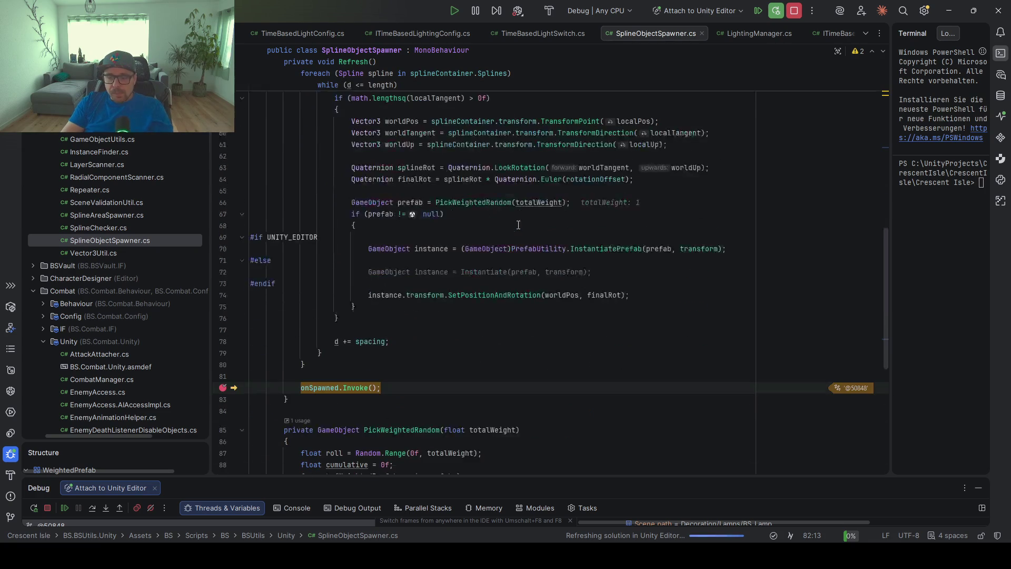
pyautogui.click(508, 36)
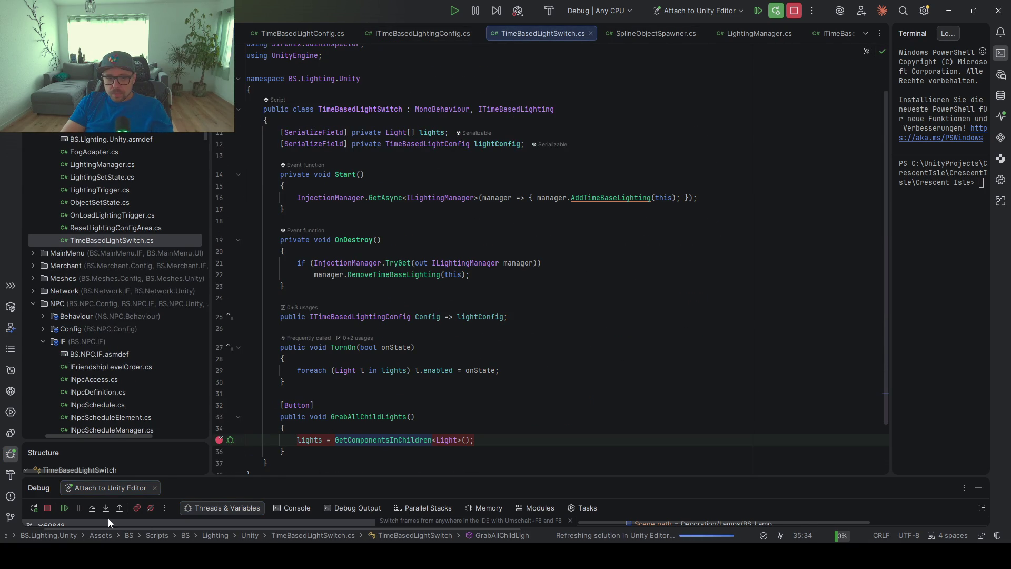
# Resume the debugger, then Clear Collection on the Lights list's 87 missing references.
pyautogui.click(62, 510)
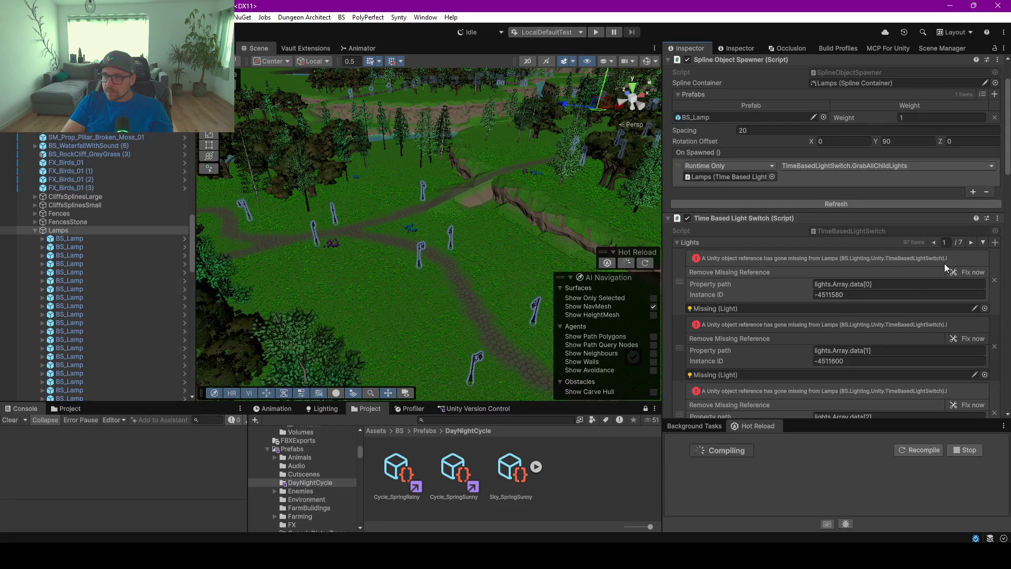
pyautogui.rightClick(882, 246)
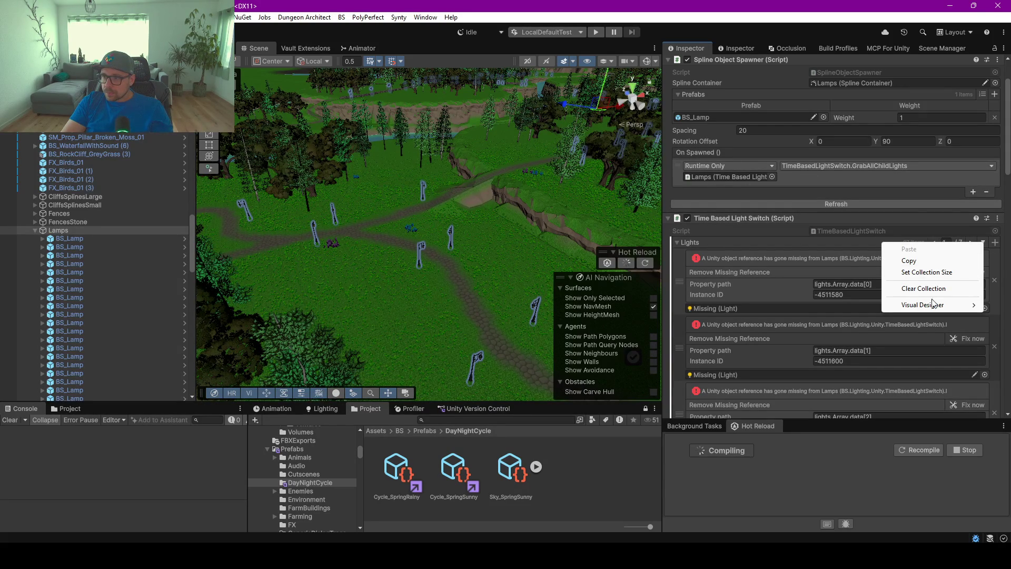
pyautogui.click(906, 288)
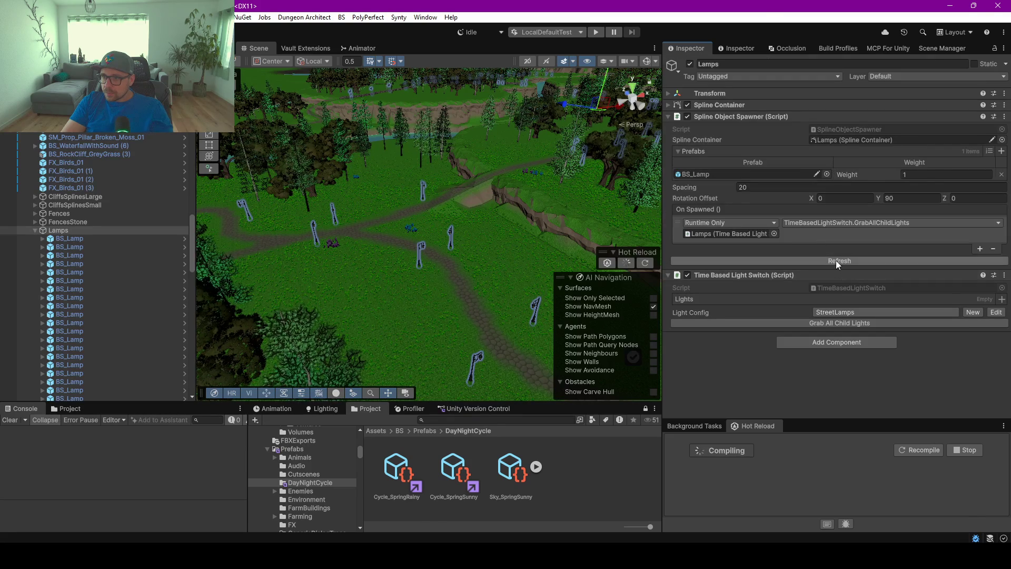
# Refresh the Spline Object Spawner and resume Rider past the onSpawned.Invoke() breakpoint.
pyautogui.click(836, 260)
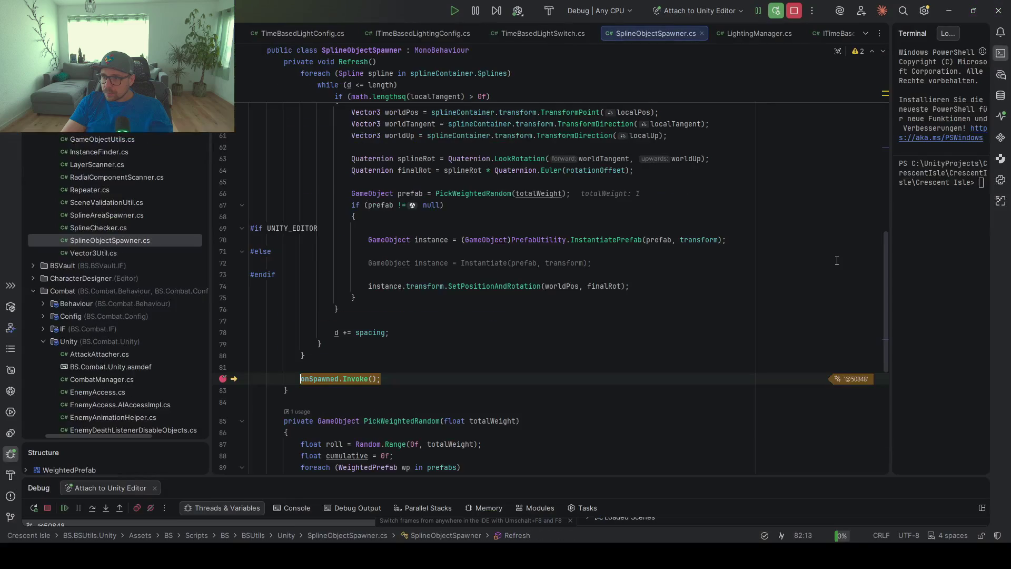
pyautogui.click(61, 509)
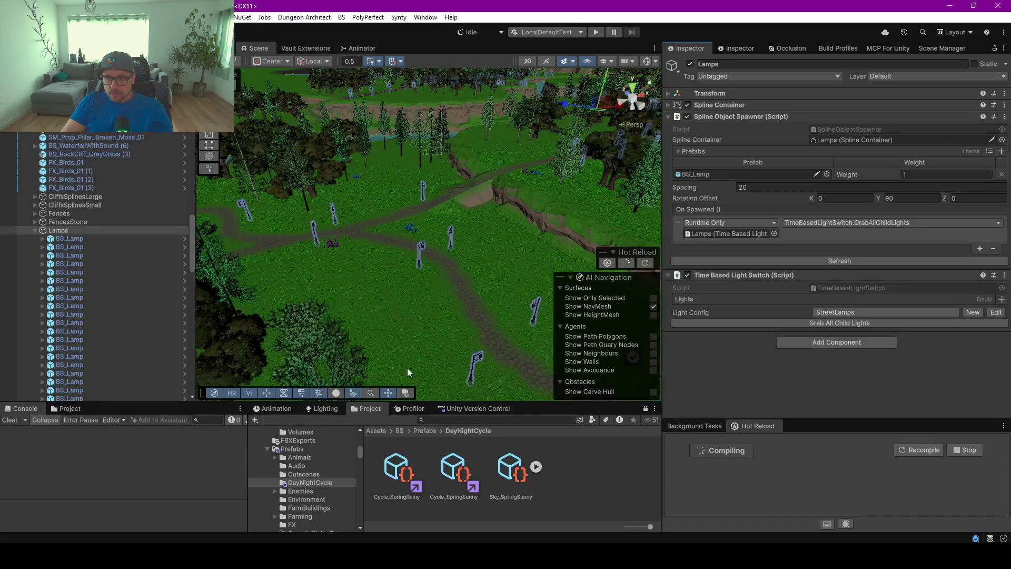
pyautogui.click(862, 263)
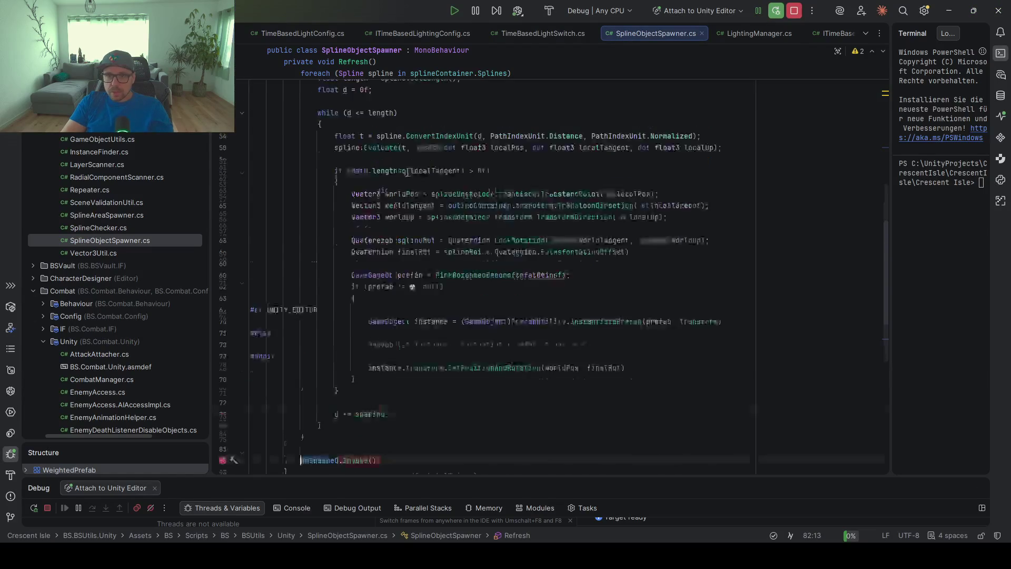
# Append '= new()' to the onSpawned declaration on line 32, then minimize Rider.
pyautogui.scroll(10, 422, 184)
pyautogui.click(475, 321)
pyautogui.write('= ')
pyautogui.write('new')
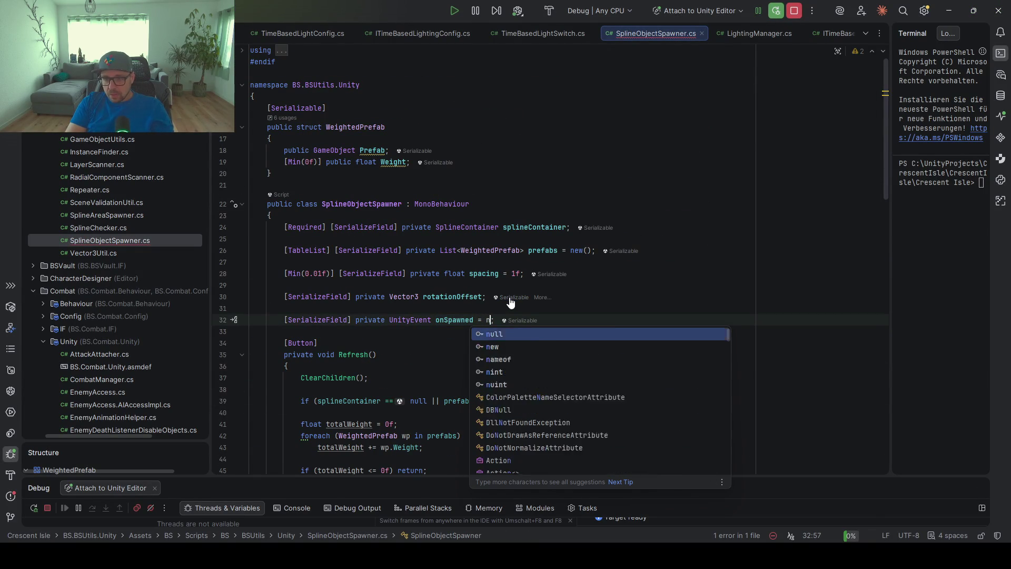
pyautogui.press('Return')
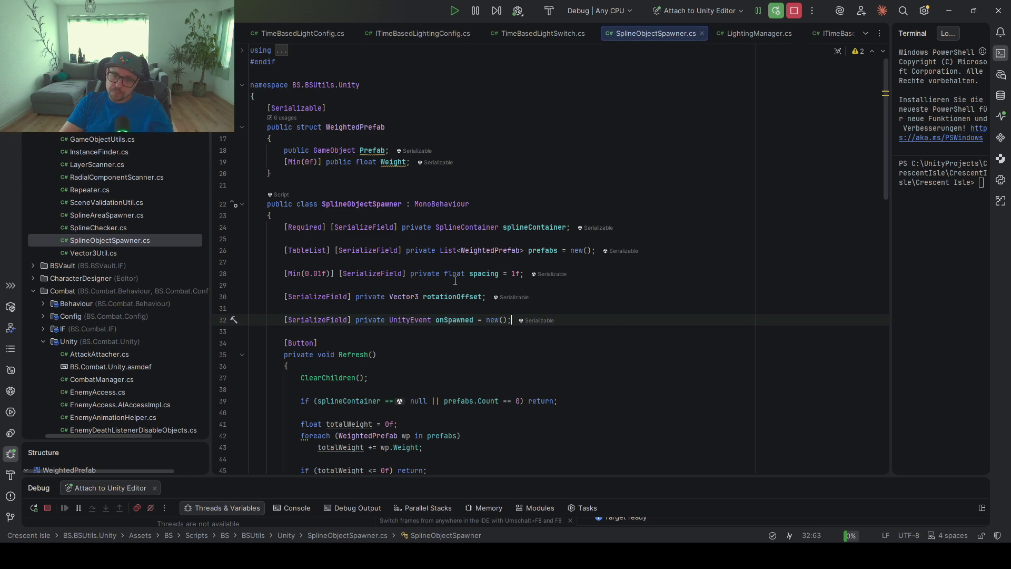
pyautogui.scroll(-15, 455, 280)
pyautogui.scroll(3, 426, 245)
pyautogui.scroll(2, 560, 210)
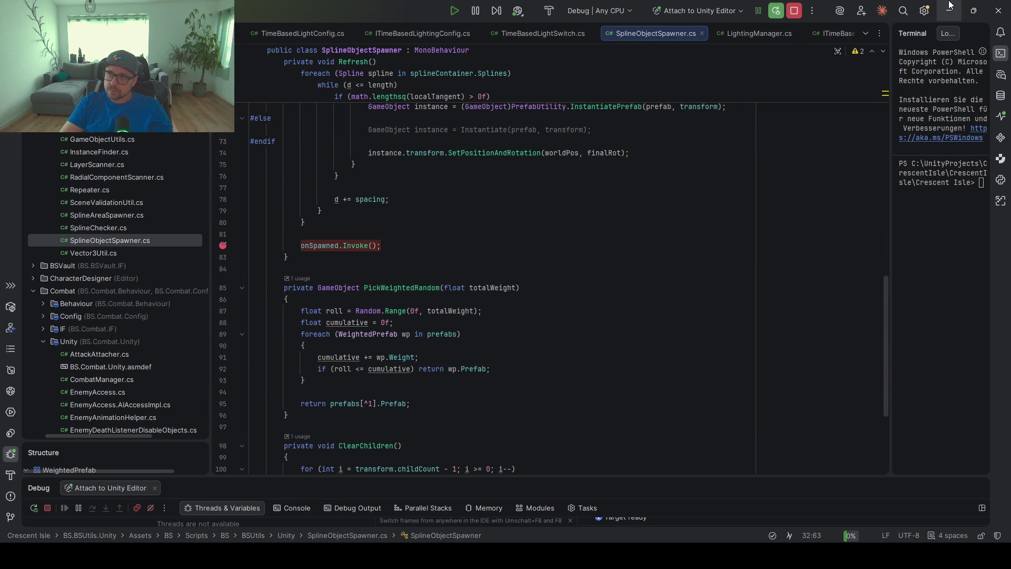
pyautogui.click(955, 12)
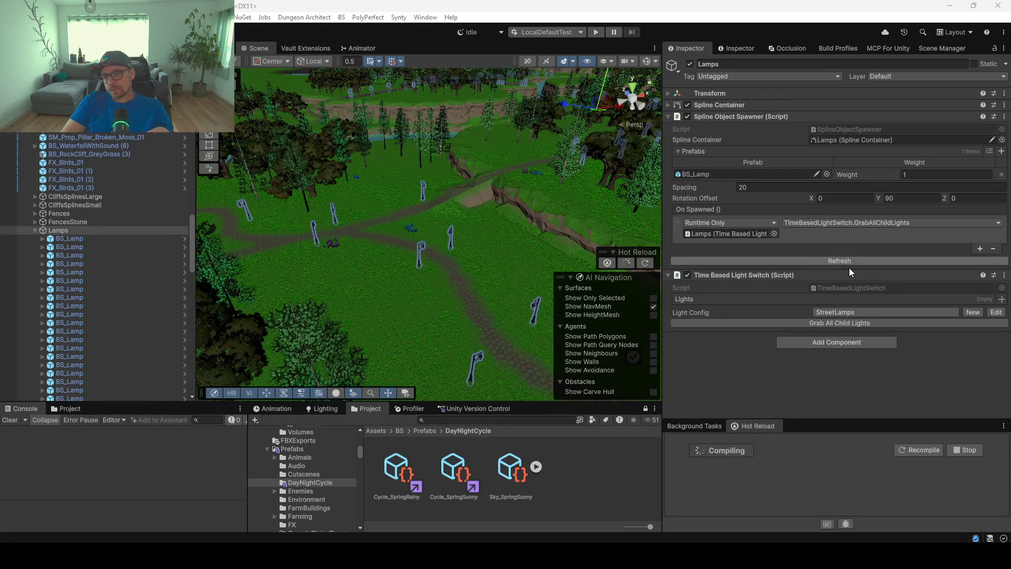
# Enlarge the Hot Reload panel, Recompile the scripts, and Refresh the Spline Object Spawner.
pyautogui.moveTo(840, 420)
pyautogui.mouseDown()
pyautogui.moveTo(813, 363)
pyautogui.moveTo(807, 377)
pyautogui.moveTo(821, 369)
pyautogui.moveTo(840, 157)
pyautogui.moveTo(843, 349)
pyautogui.moveTo(845, 271)
pyautogui.mouseUp()
pyautogui.click(913, 343)
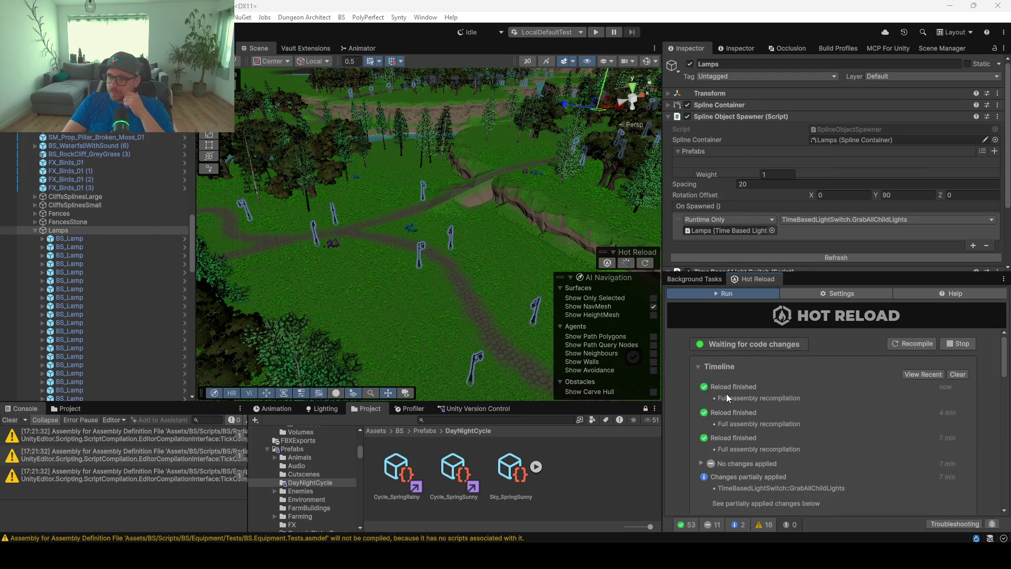
pyautogui.click(807, 263)
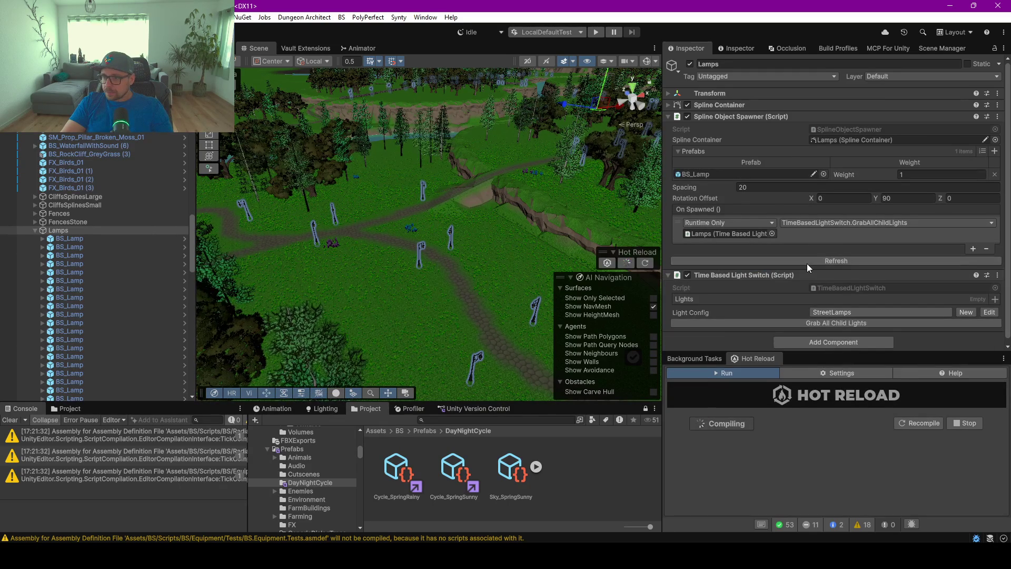
# Expand onSpawned's data tip through m_Calls down to m_PersistentCalls.
pyautogui.moveTo(338, 246)
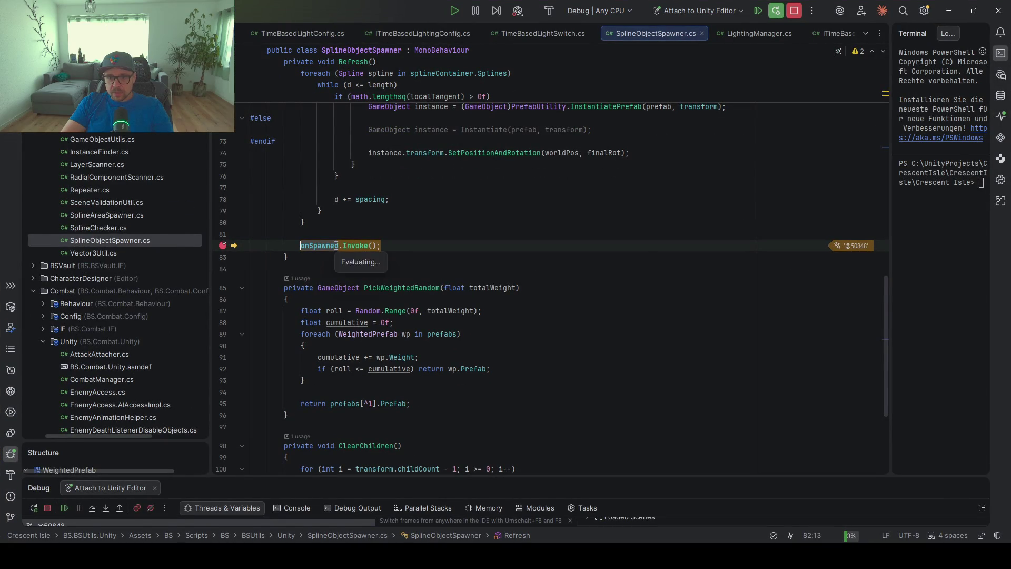
pyautogui.click(344, 264)
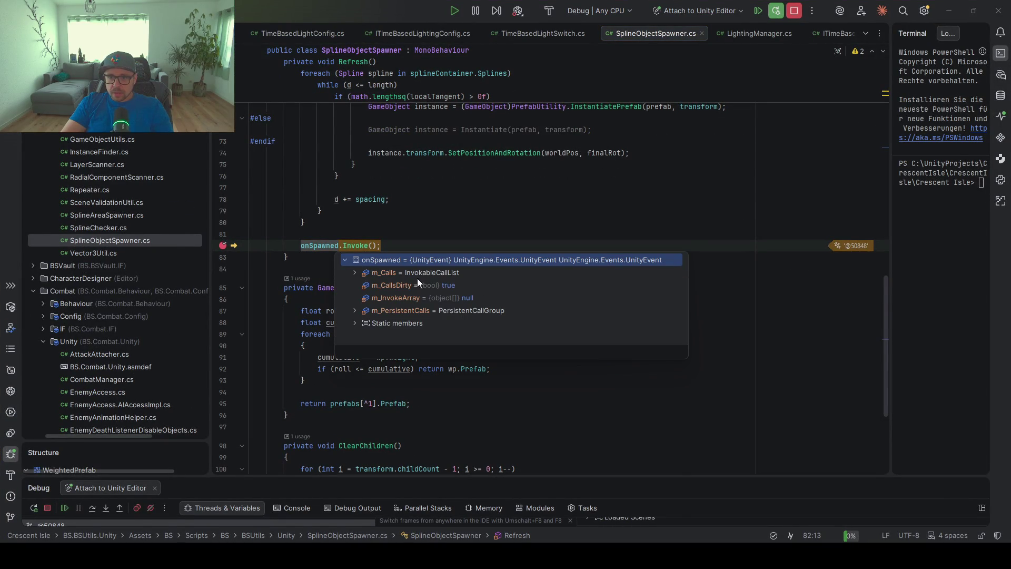
pyautogui.click(514, 272)
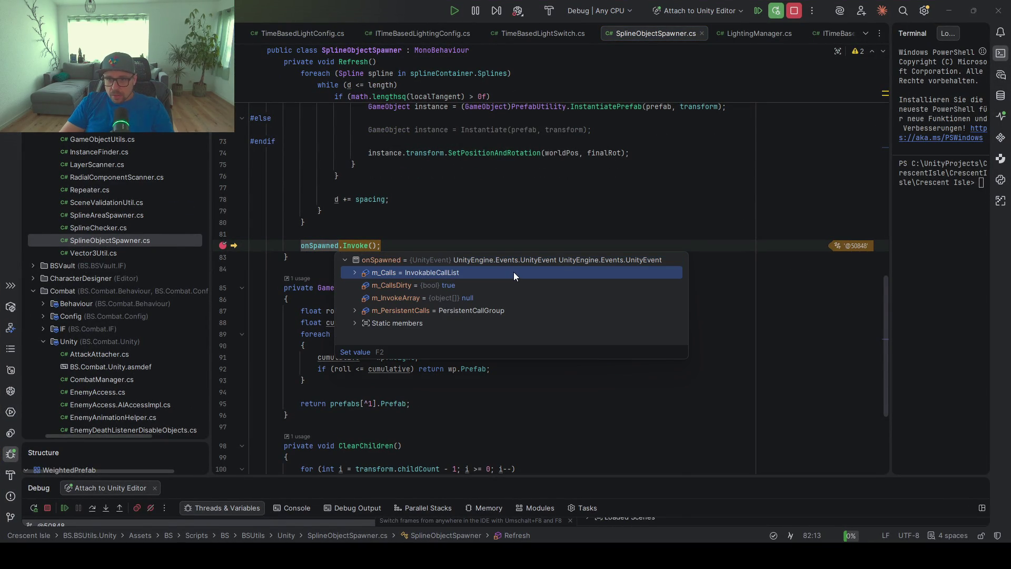
pyautogui.press('Right')
pyautogui.press('Down')
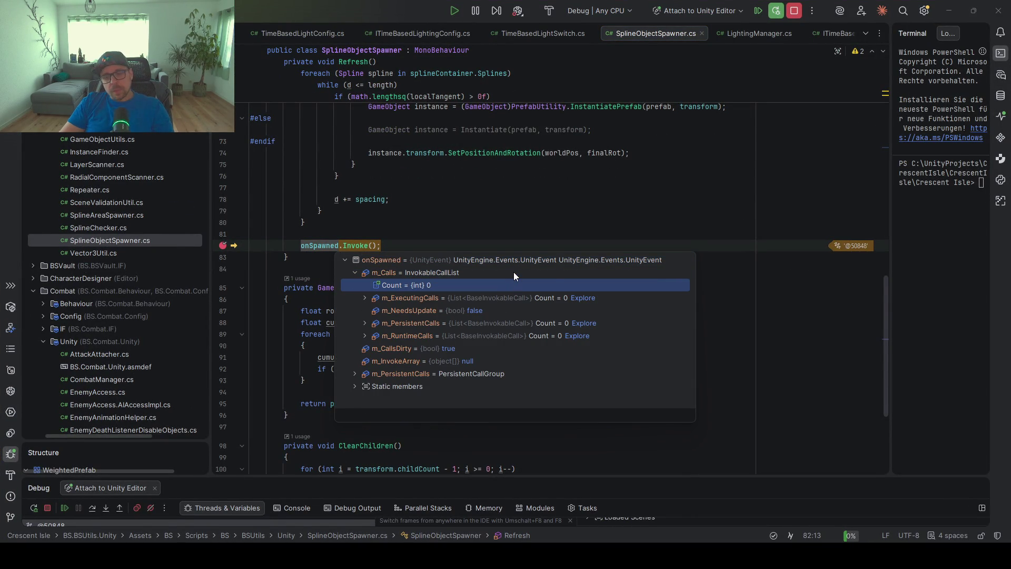
pyautogui.press('Down')
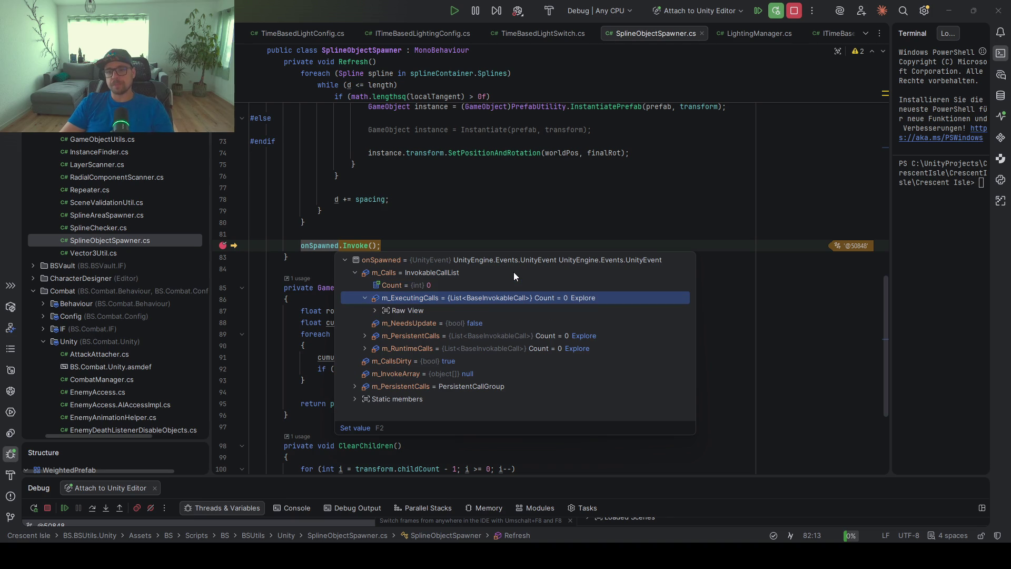
pyautogui.press('Down')
pyautogui.press('Down')
pyautogui.press('Down')
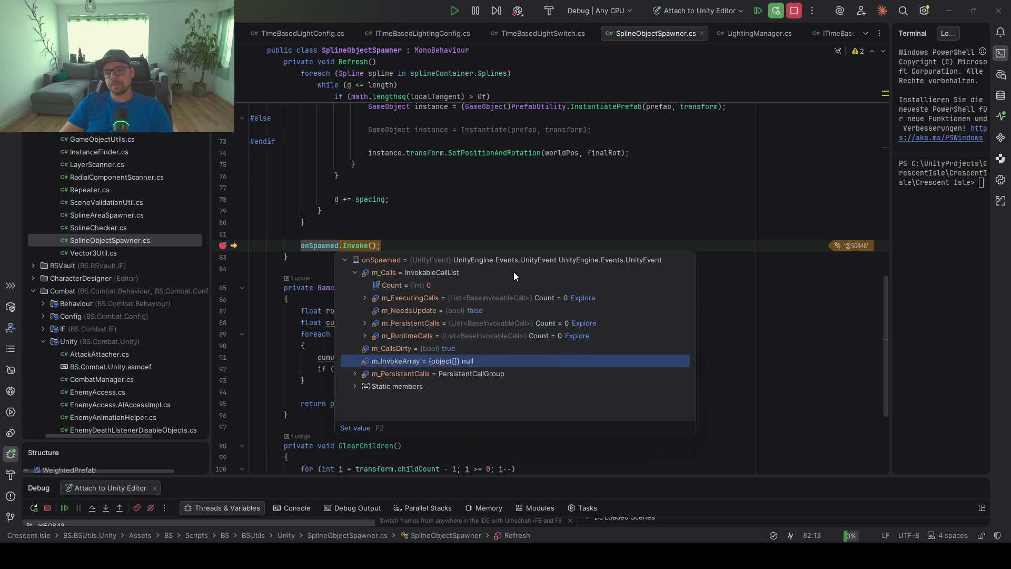
pyautogui.press('Right')
# Verify the first persistent call's m_MethodName is GrabAllChildLights, then resume and return to Unity.
pyautogui.press('Down')
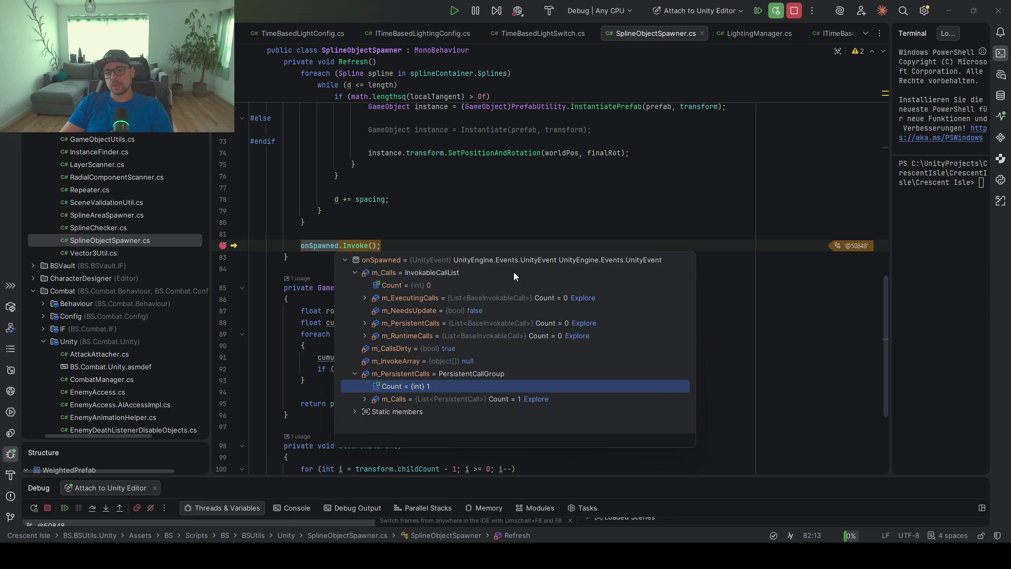
pyautogui.press('Down')
pyautogui.press('Right')
pyautogui.press('Down')
pyautogui.press('Right')
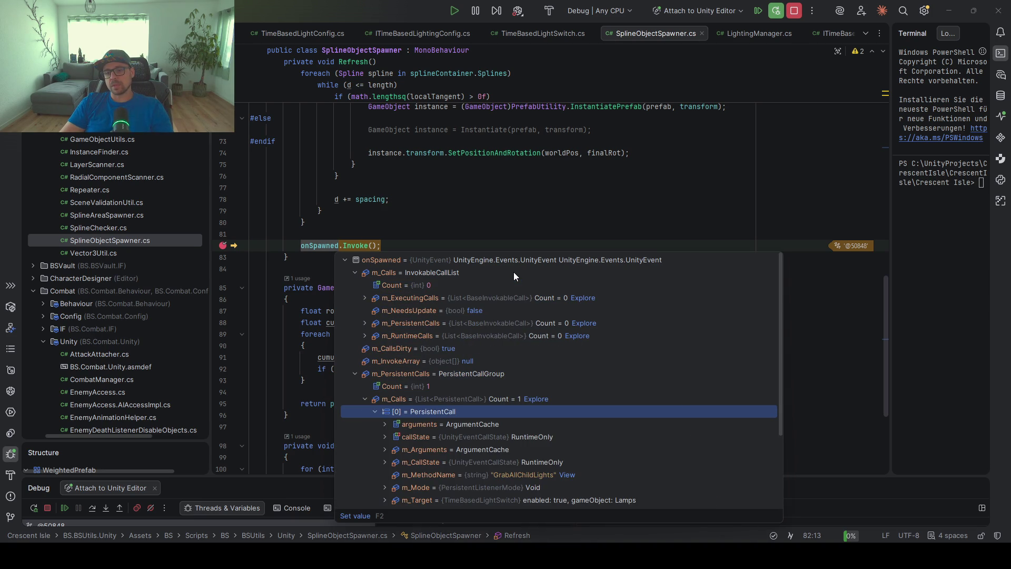
pyautogui.scroll(-2, 516, 330)
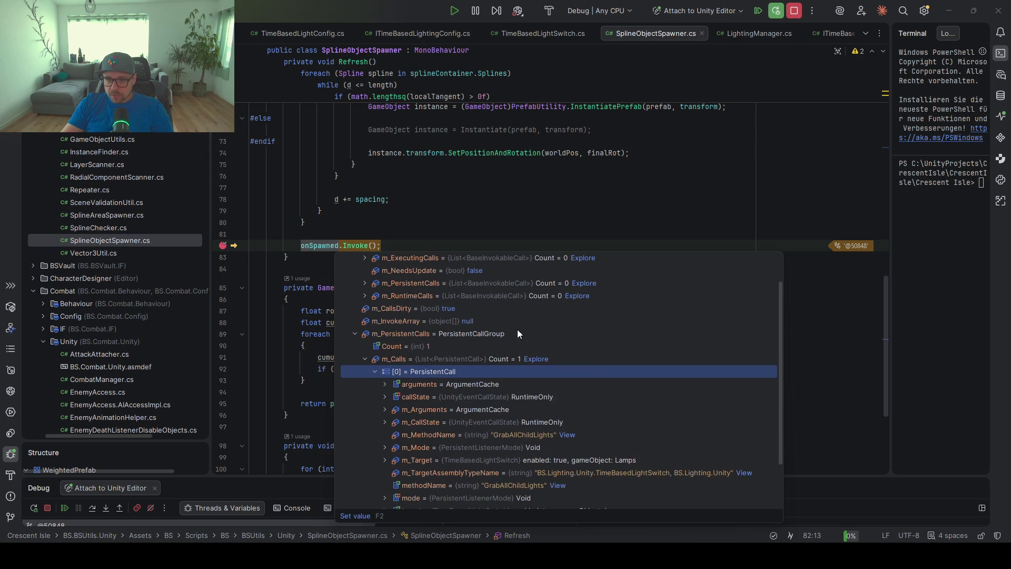
pyautogui.click(515, 434)
pyautogui.click(652, 164)
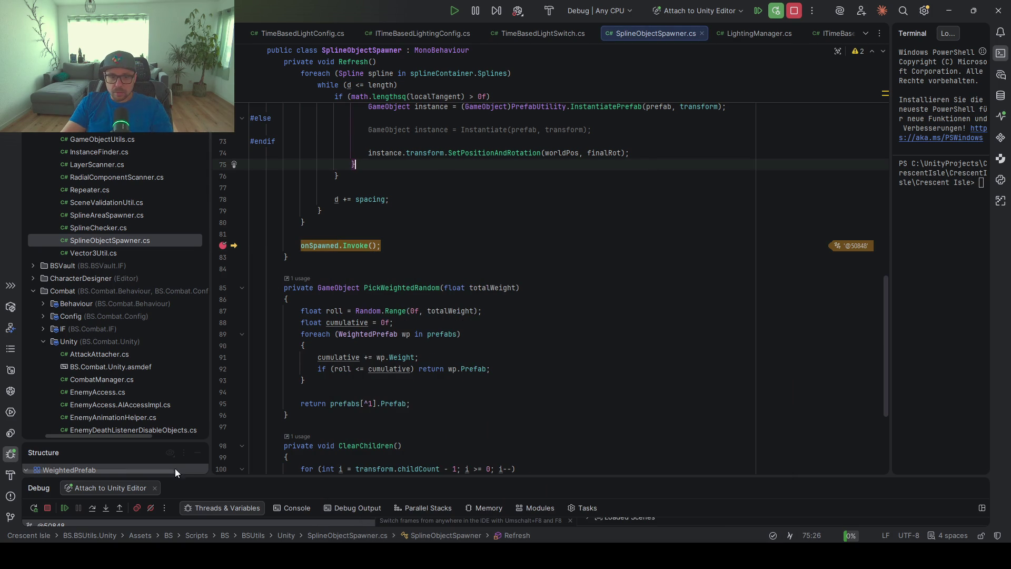
pyautogui.click(65, 508)
pyautogui.hotkey('alt', 'Tab')
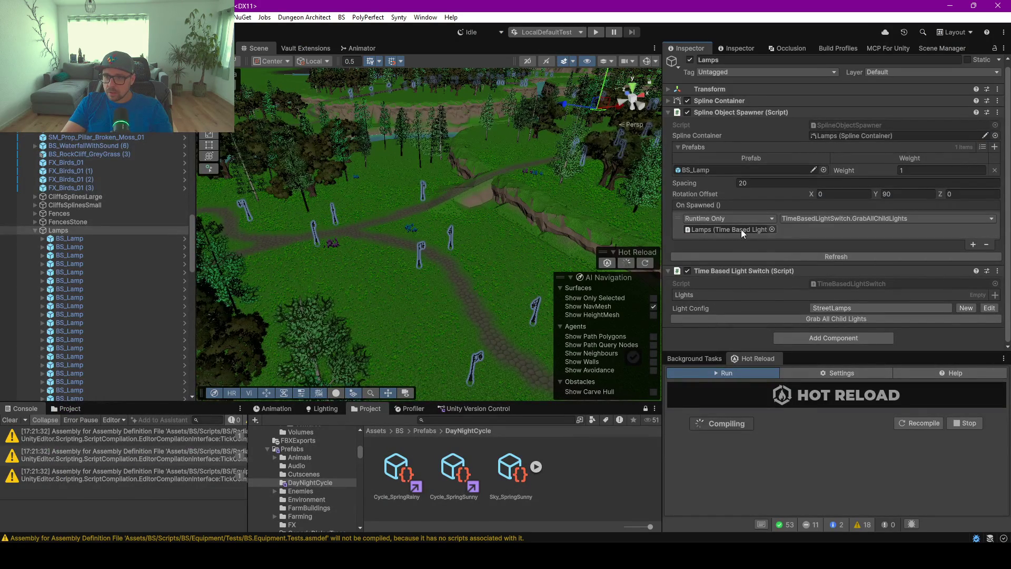
# Review GrabAllChildLights and its [Button] attribute in TimeBasedLightSwitch.cs, then return to Unity.
pyautogui.hotkey('alt', 'Tab')
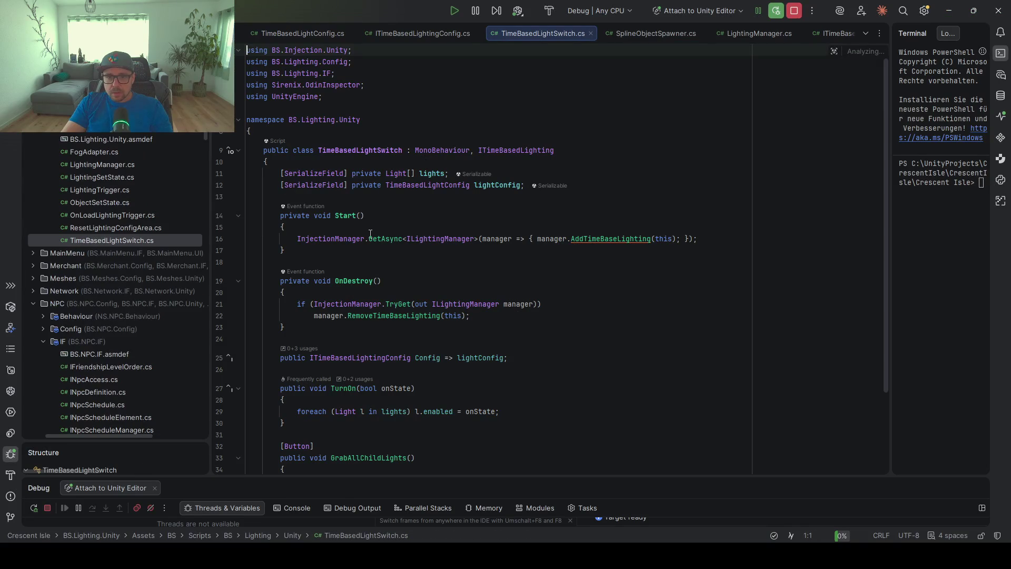
pyautogui.scroll(-3, 404, 320)
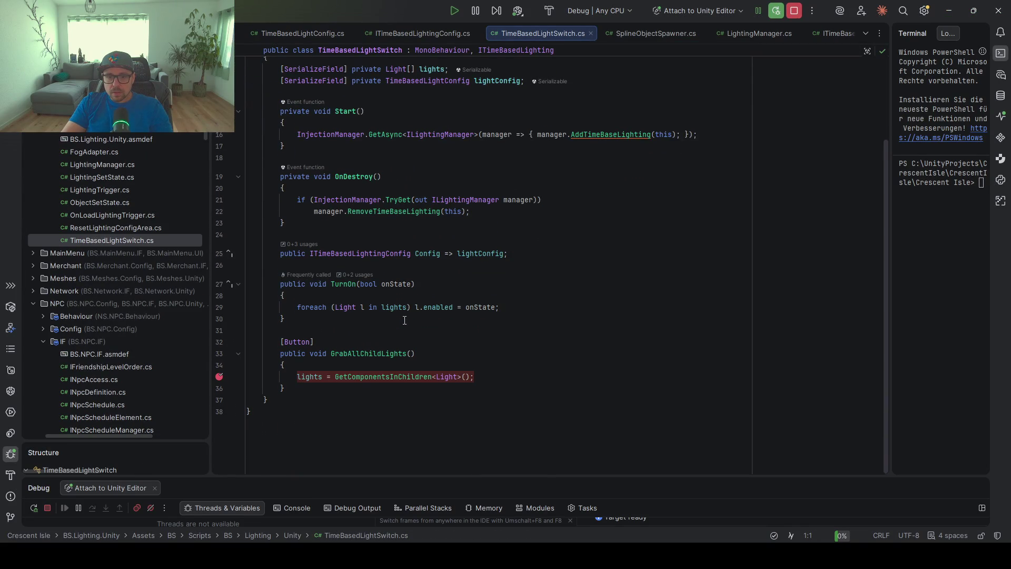
pyautogui.click(383, 353)
pyautogui.moveTo(336, 346); pyautogui.dragTo(342, 335)
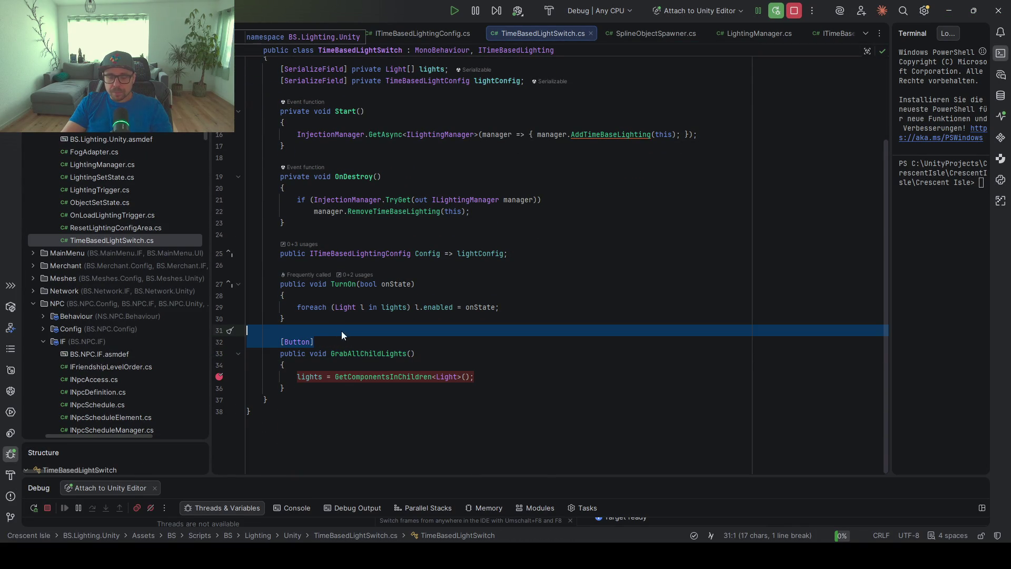
pyautogui.scroll(3, 453, 361)
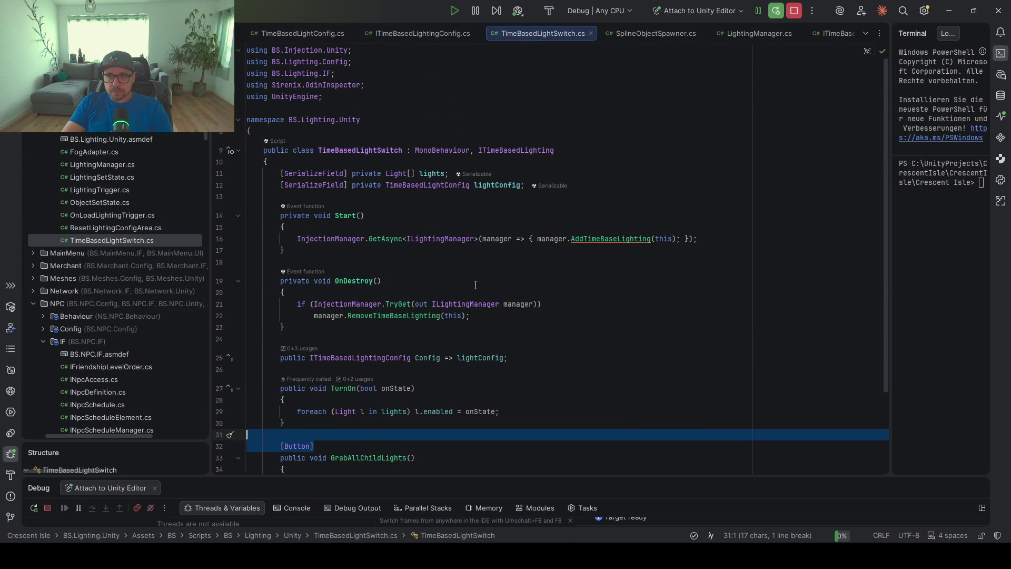
pyautogui.click(477, 283)
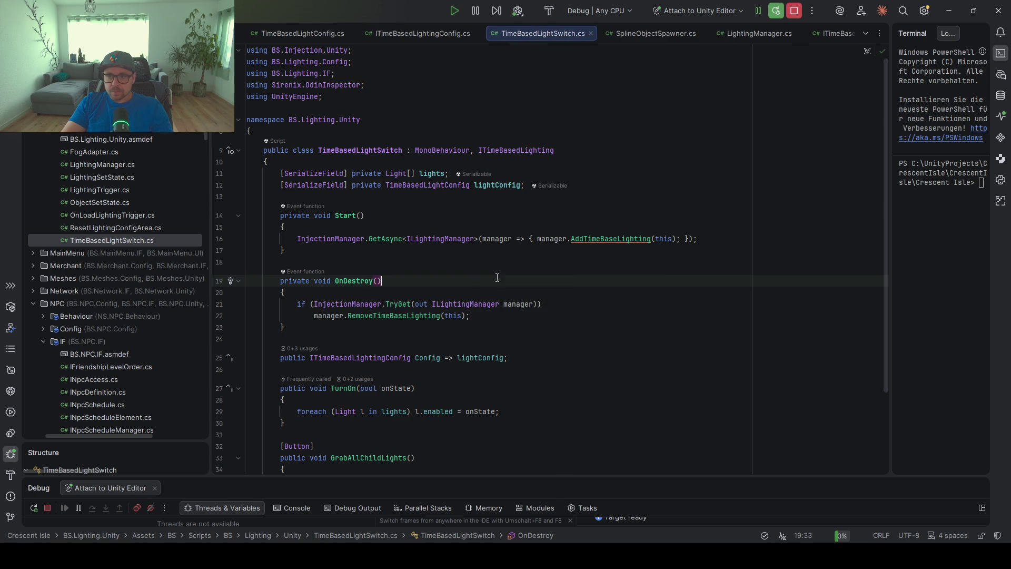
pyautogui.scroll(-3, 416, 357)
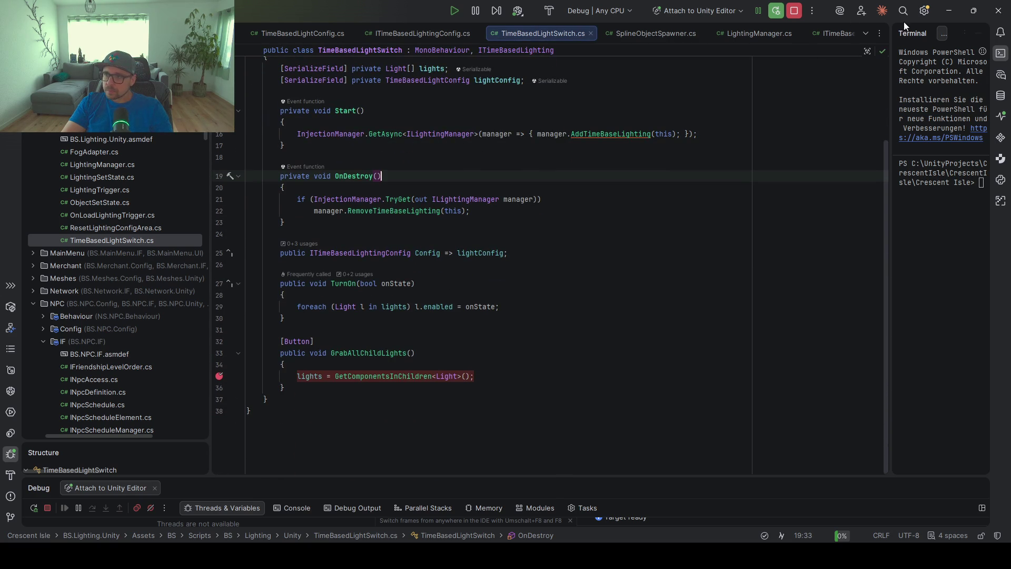
pyautogui.click(948, 11)
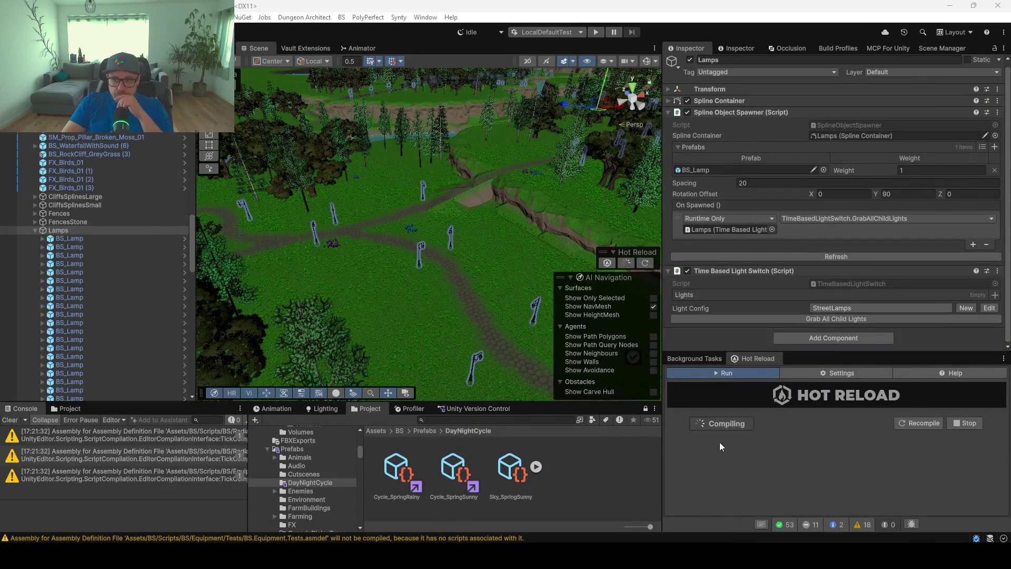
# Confirm On Spawned is bound to GrabAllChildLights and grab all child lights into Lamps.
pyautogui.click(809, 219)
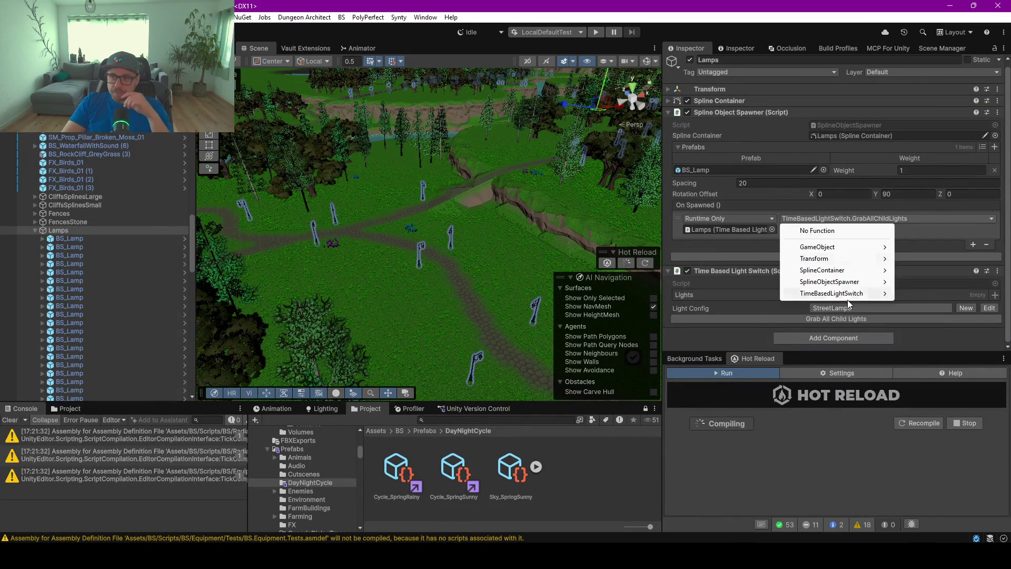
pyautogui.moveTo(838, 297)
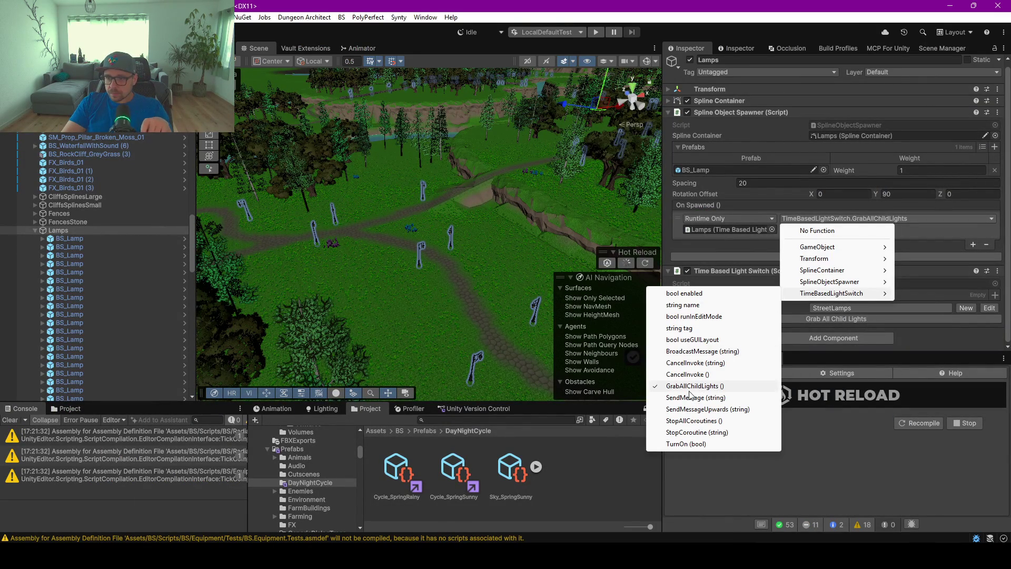
pyautogui.click(716, 387)
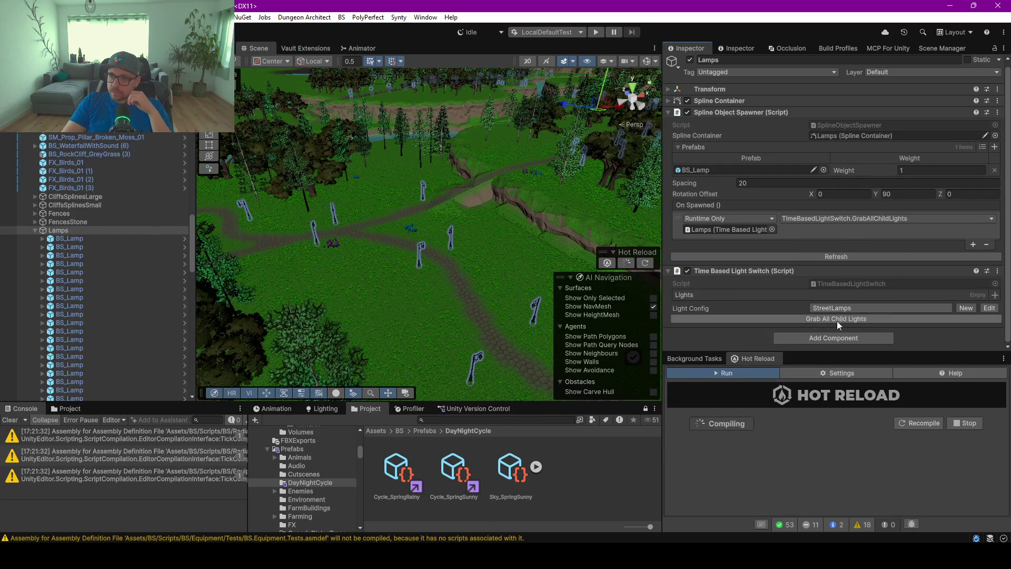
pyautogui.click(819, 318)
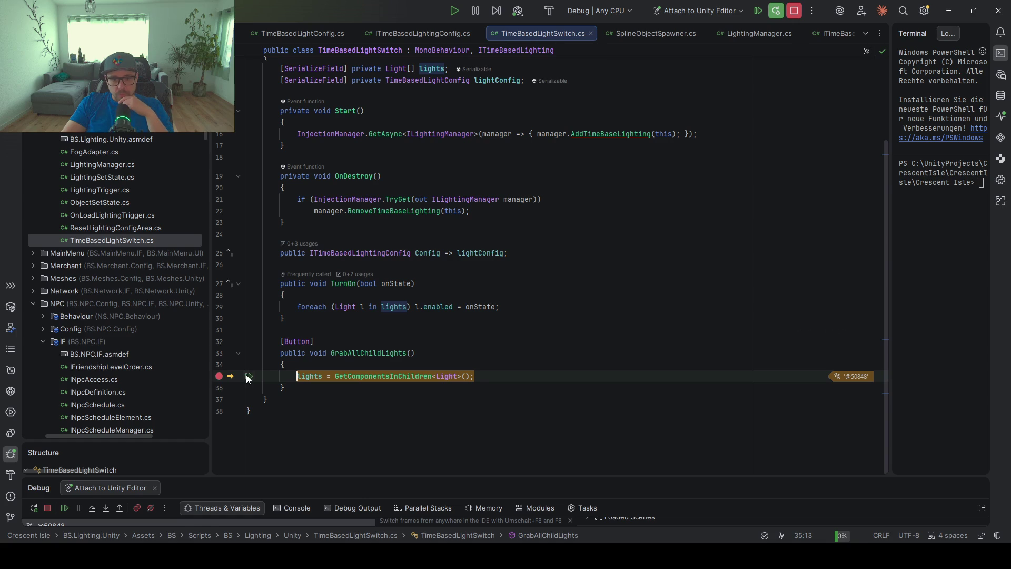
# Resume in Rider, clear the Lights collection, and refresh the spawner to respawn lamps.
pyautogui.click(249, 376)
pyautogui.click(949, 11)
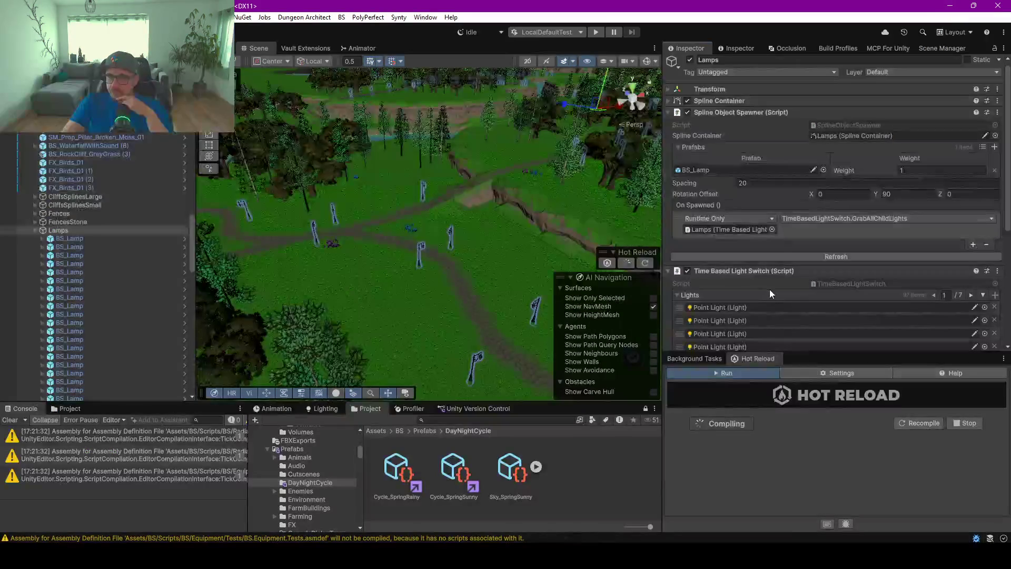
pyautogui.rightClick(864, 294)
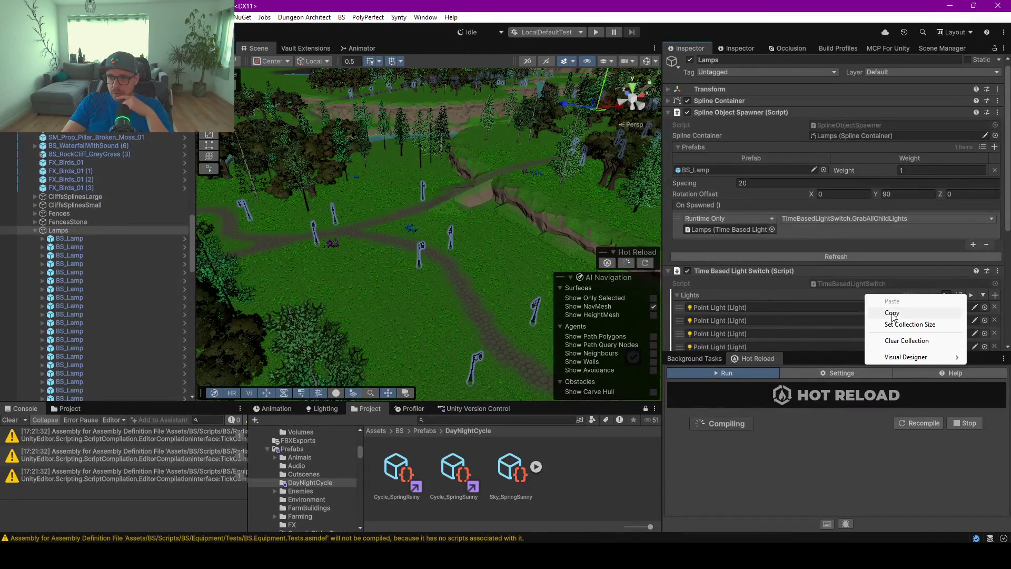
pyautogui.click(906, 340)
pyautogui.click(808, 256)
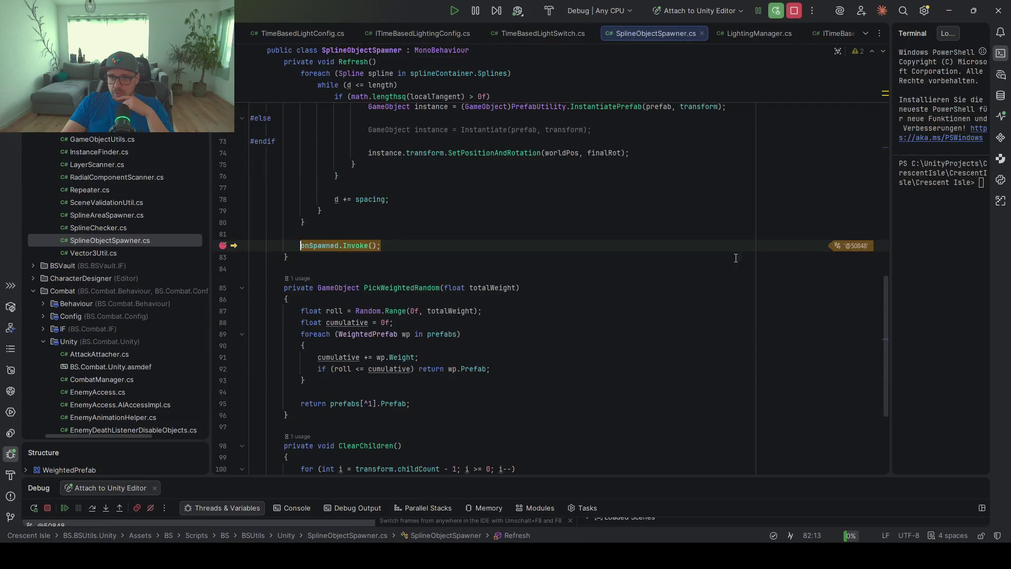
# Resume past the onSpawned breakpoint and browse onSpawned's member completions on line 82.
pyautogui.click(252, 245)
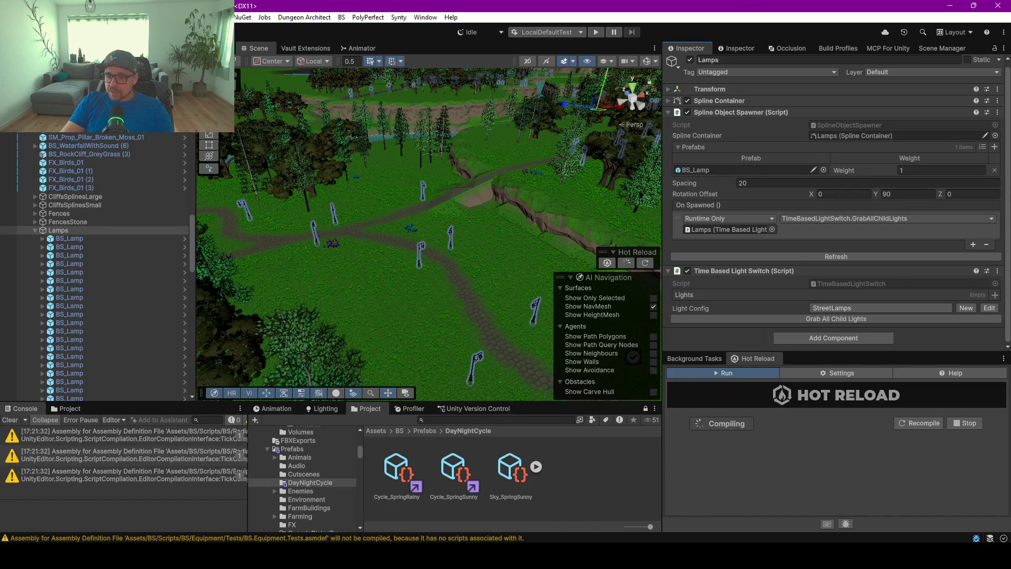
pyautogui.hotkey('alt', 'Tab')
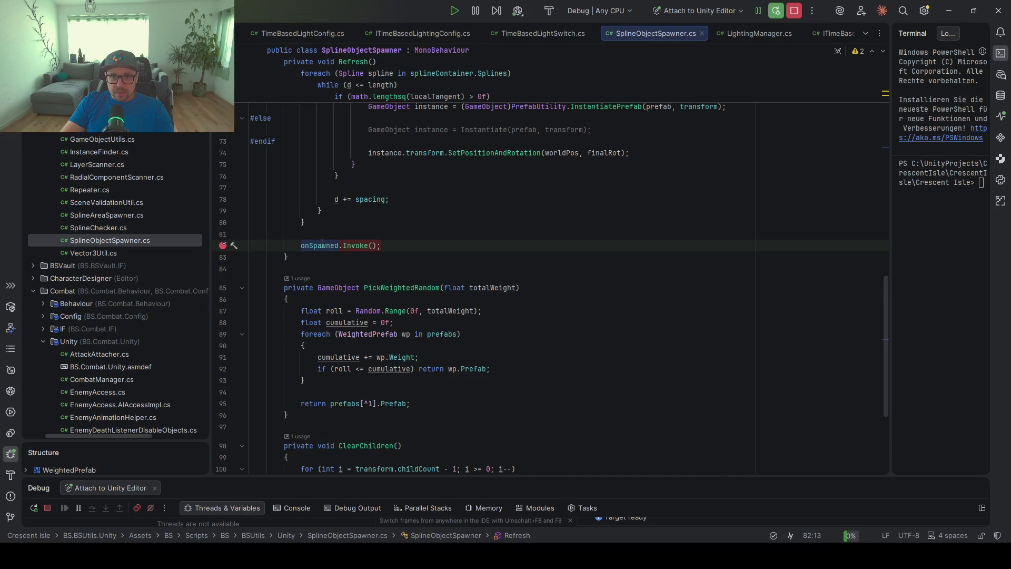
pyautogui.moveTo(322, 244)
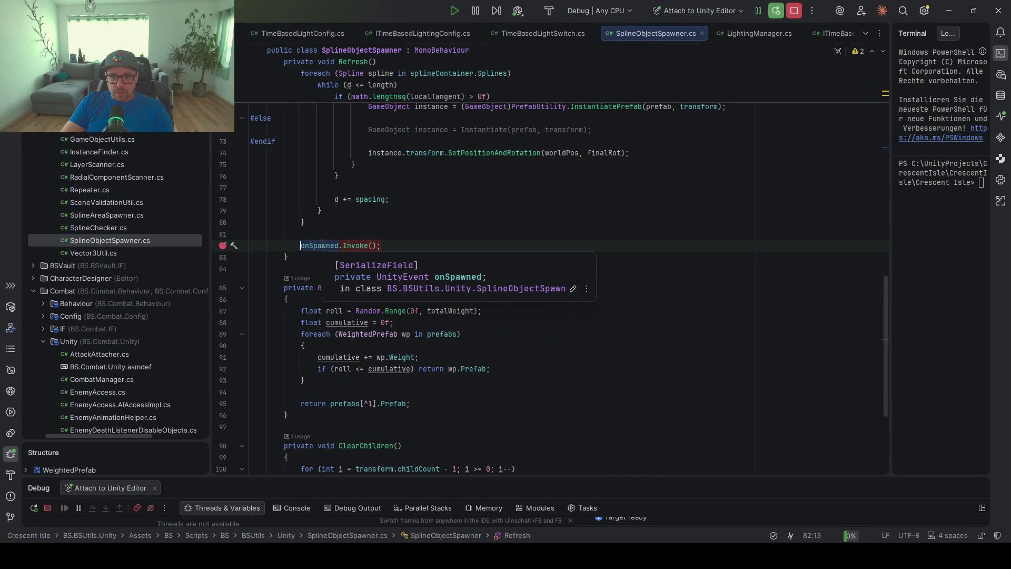
pyautogui.click(385, 246)
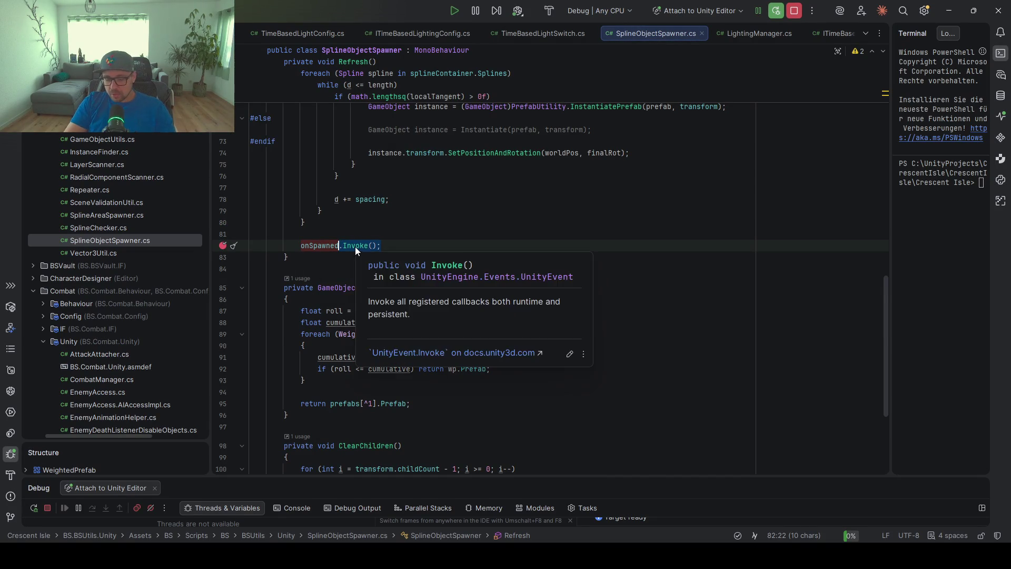
pyautogui.press('BackSpace')
pyautogui.hotkey('ctrl', 'space')
pyautogui.press('Down')
pyautogui.press('Down')
pyautogui.press('Down')
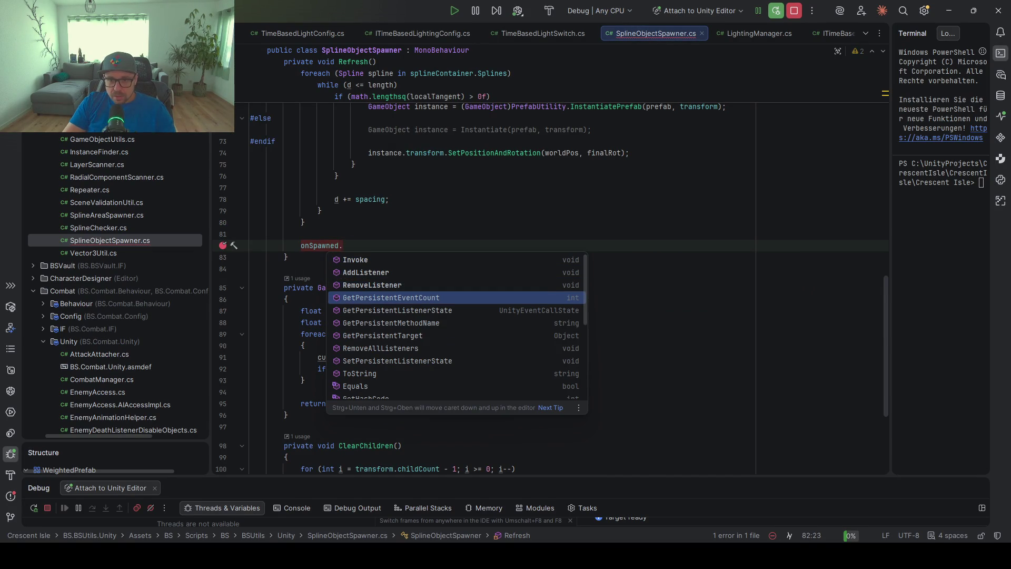
pyautogui.press('Down')
pyautogui.press('Down')
pyautogui.press('Down')
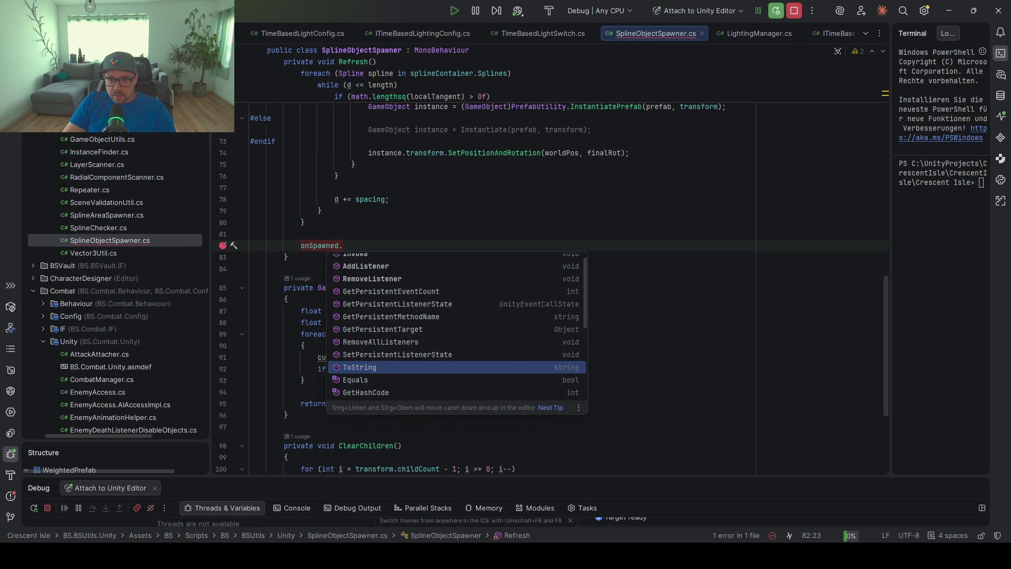
pyautogui.press('Down')
pyautogui.press('Down')
pyautogui.press('Down')
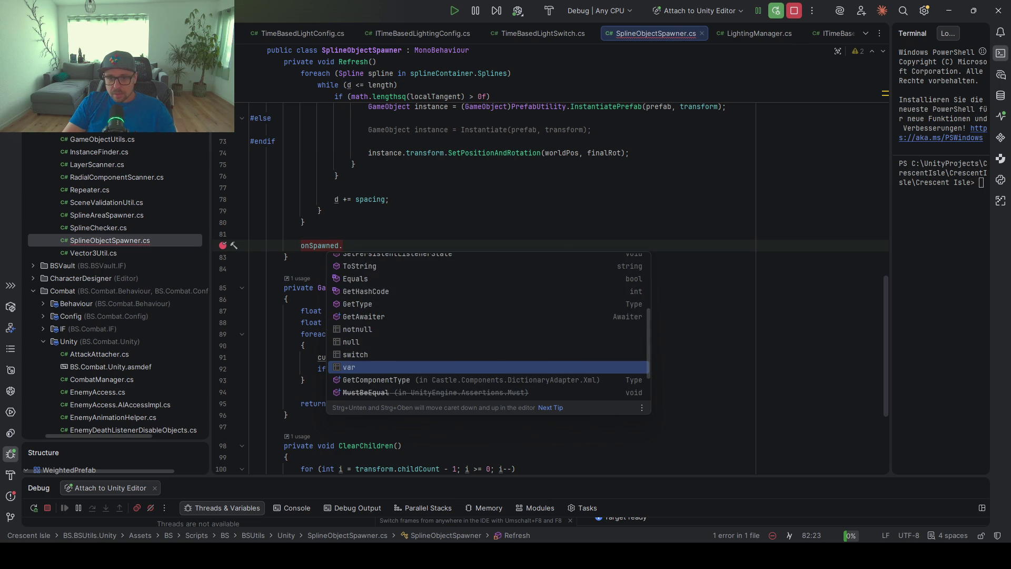
pyautogui.press('Escape')
# Restore the onSpawned.Invoke(); call on line 82 and go back to Unity.
pyautogui.press('Down')
pyautogui.press('Up')
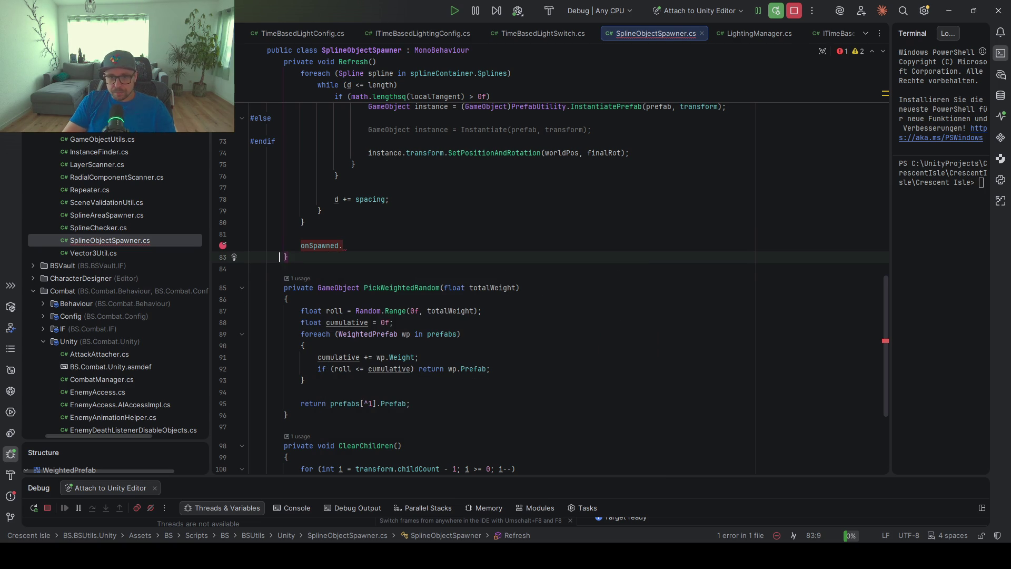
pyautogui.press('BackSpace')
pyautogui.write('()')
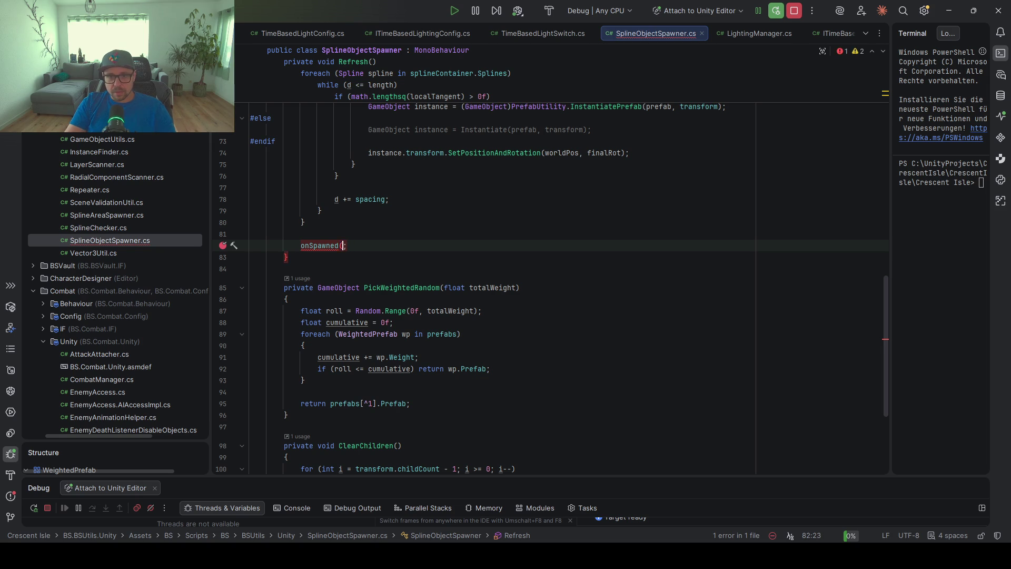
pyautogui.write('.')
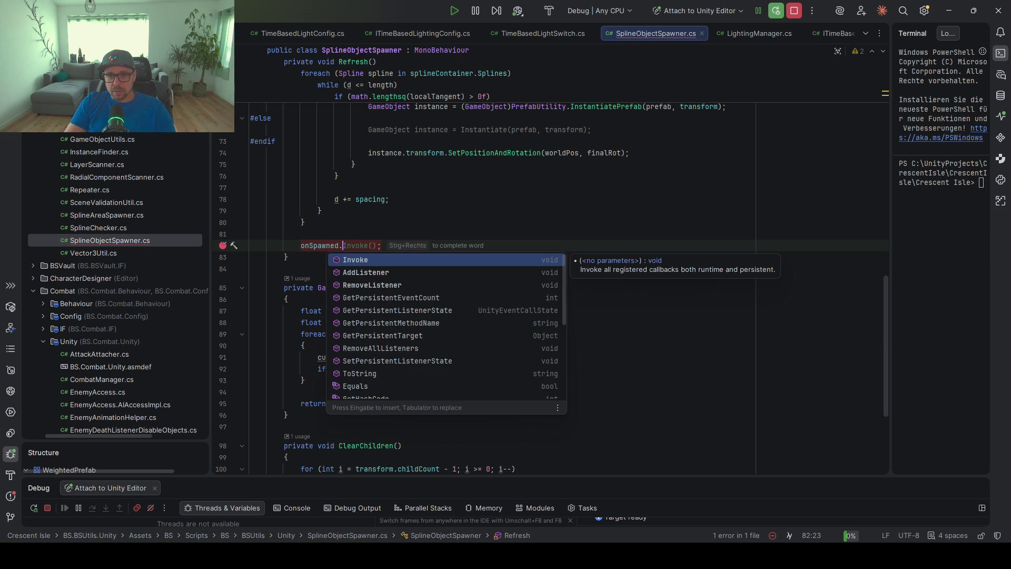
pyautogui.press('Tab')
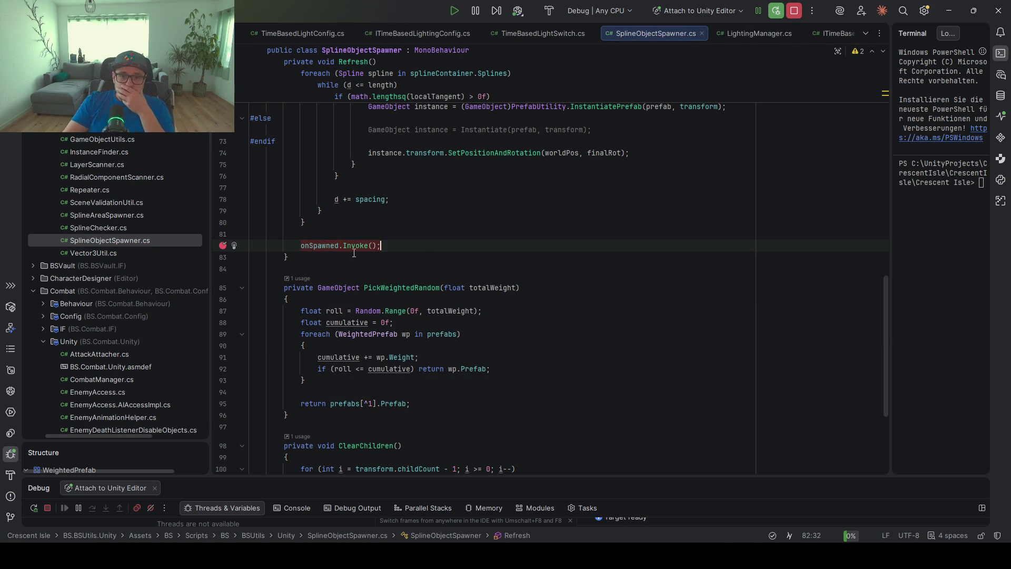
pyautogui.click(949, 11)
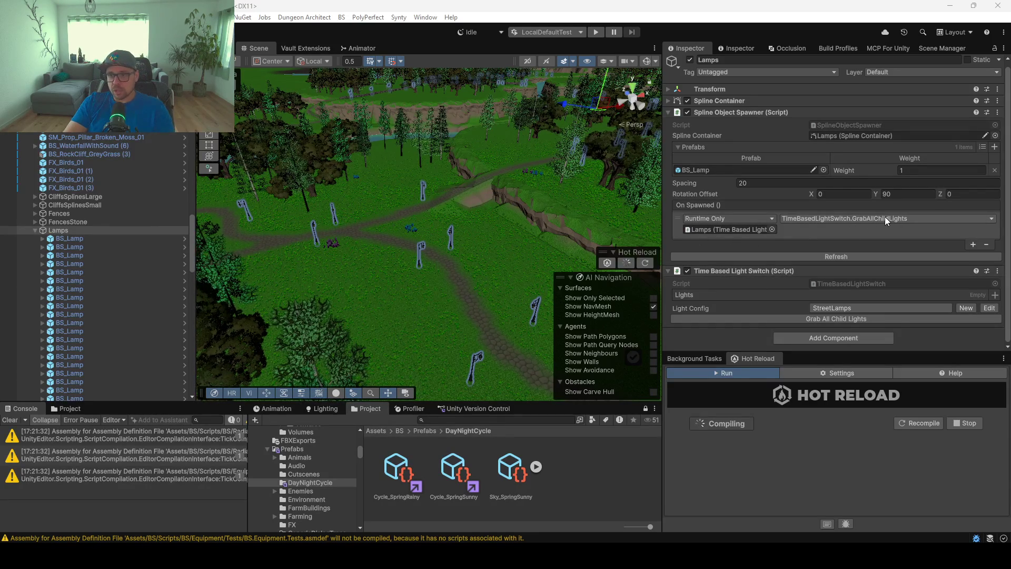
# Grab all child lights into Lamps, resume with F9, clear the Lights collection, and refresh the spawner.
pyautogui.click(814, 319)
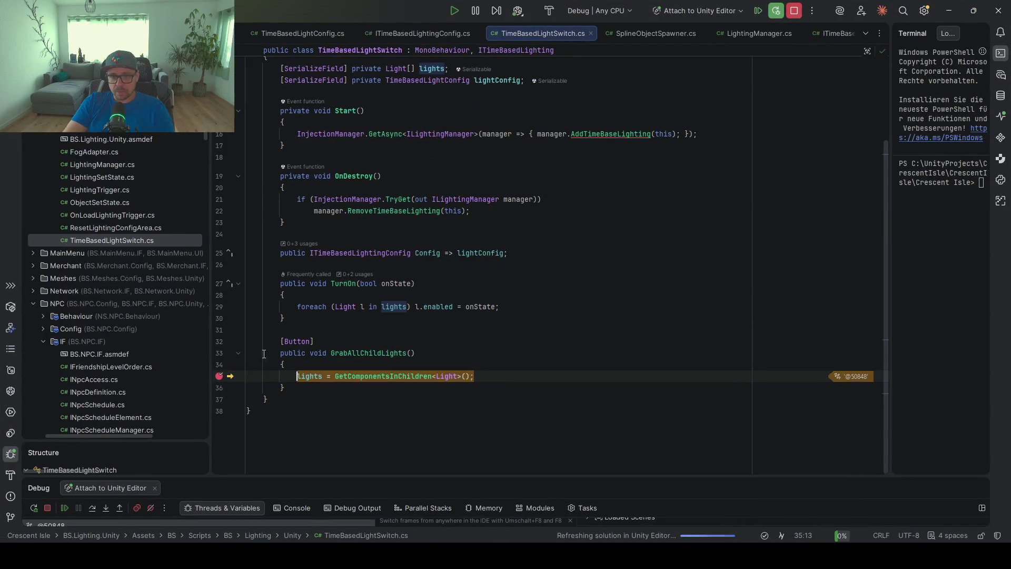
pyautogui.press('F9')
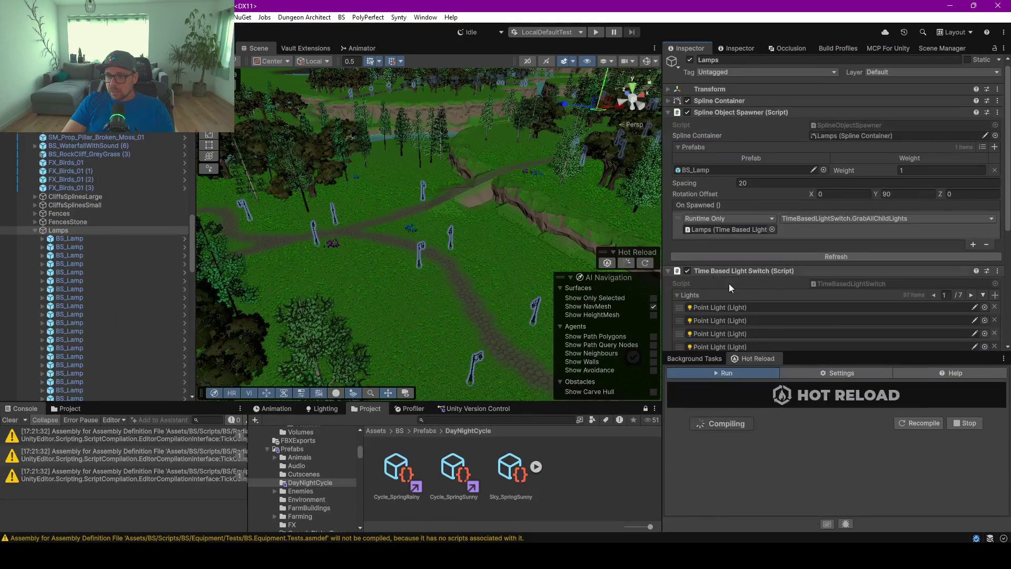
pyautogui.rightClick(860, 294)
pyautogui.click(890, 338)
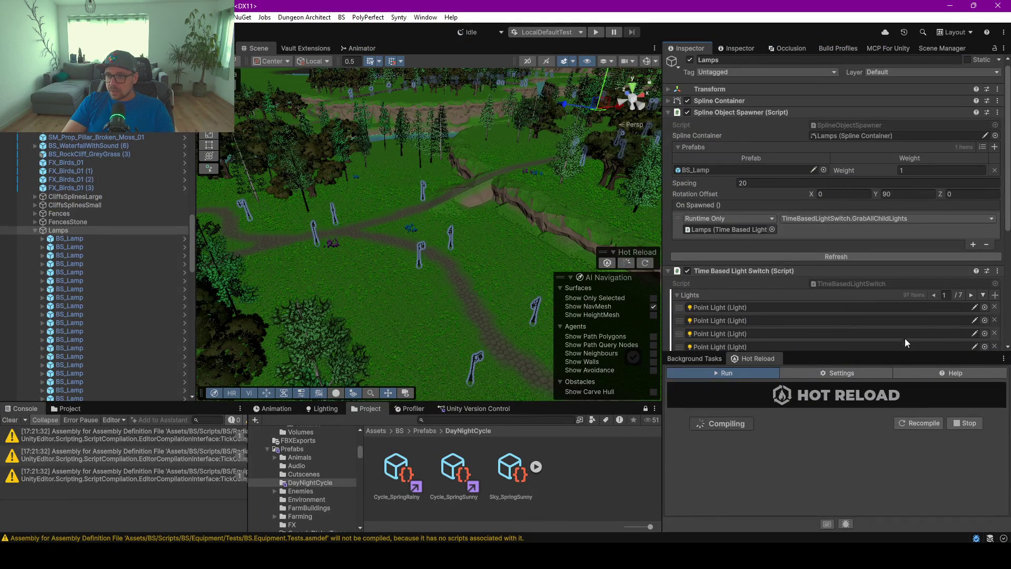
pyautogui.click(819, 257)
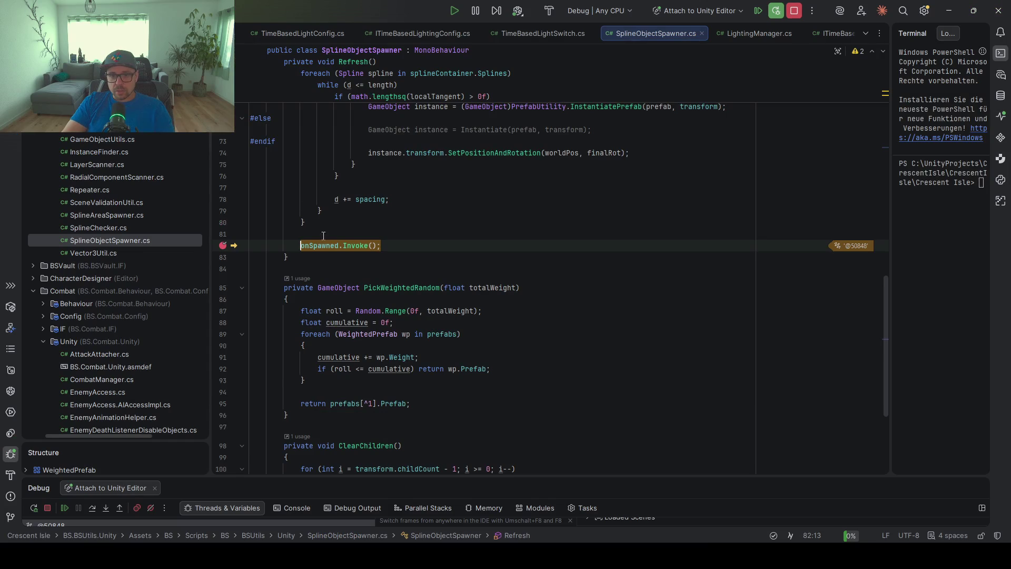
# Expand onSpawned's persistent calls in the debugger down to method name GrabAllChildLights.
pyautogui.moveTo(331, 246)
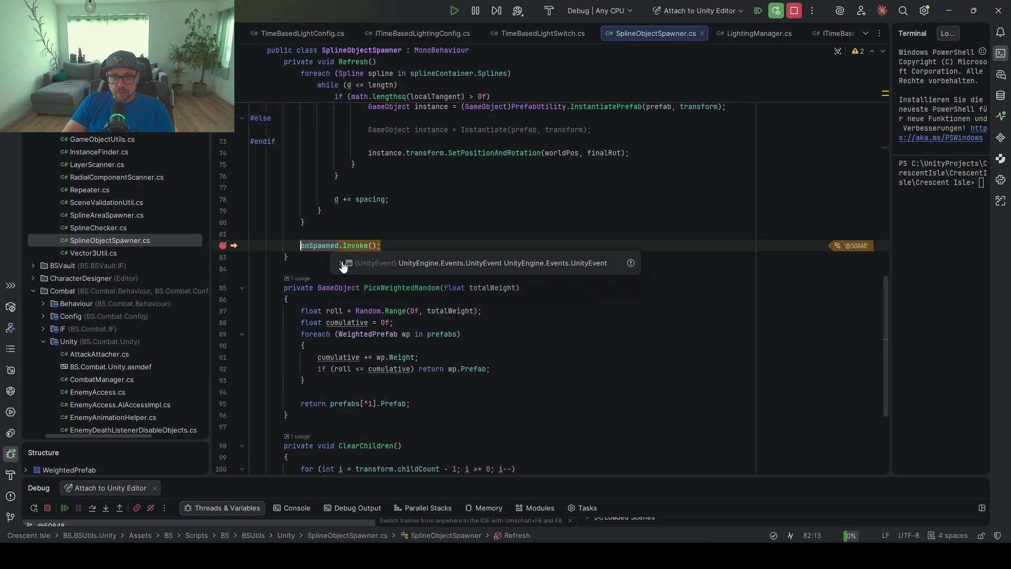
pyautogui.click(342, 262)
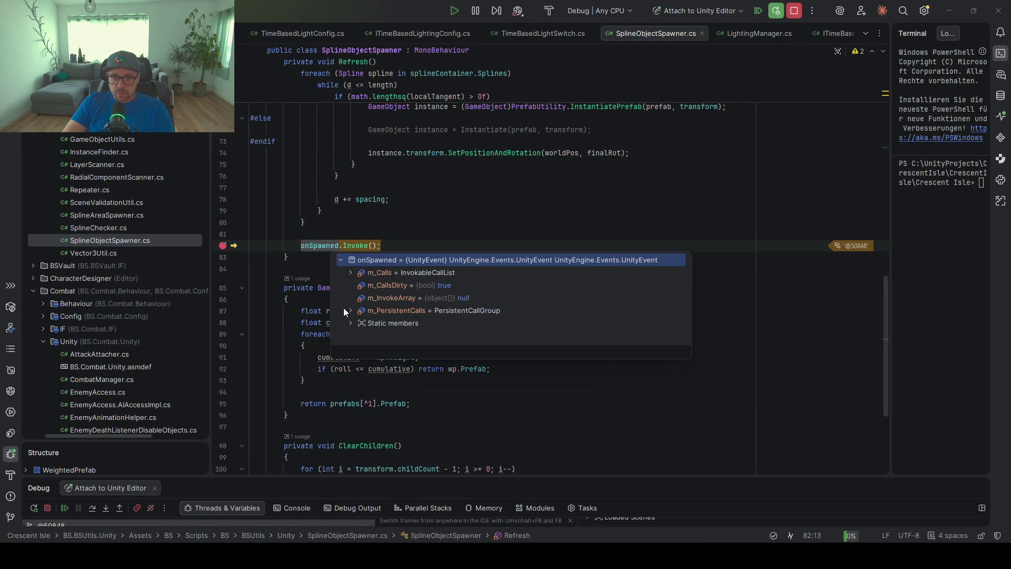
pyautogui.click(351, 310)
pyautogui.click(361, 336)
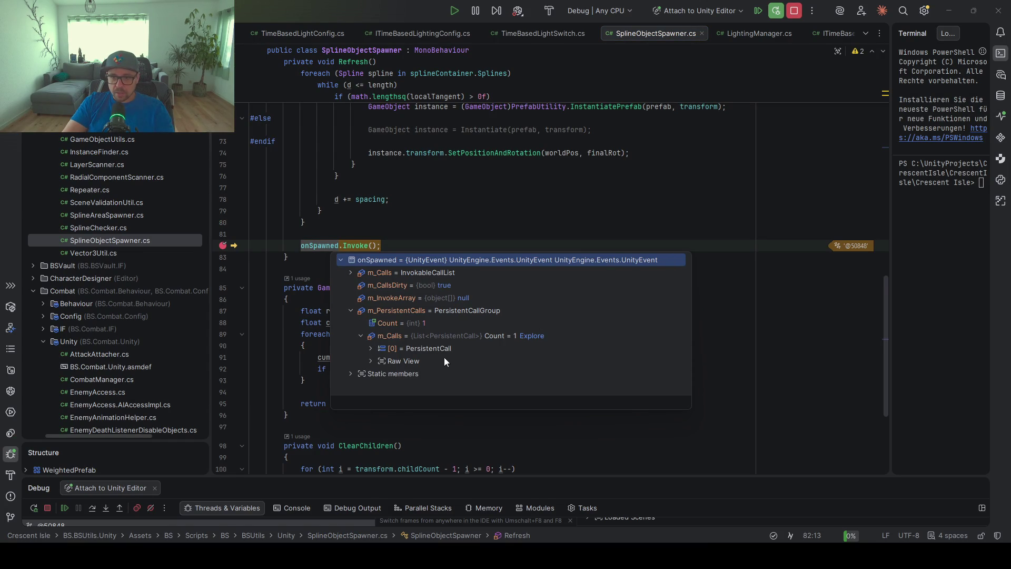
pyautogui.click(371, 349)
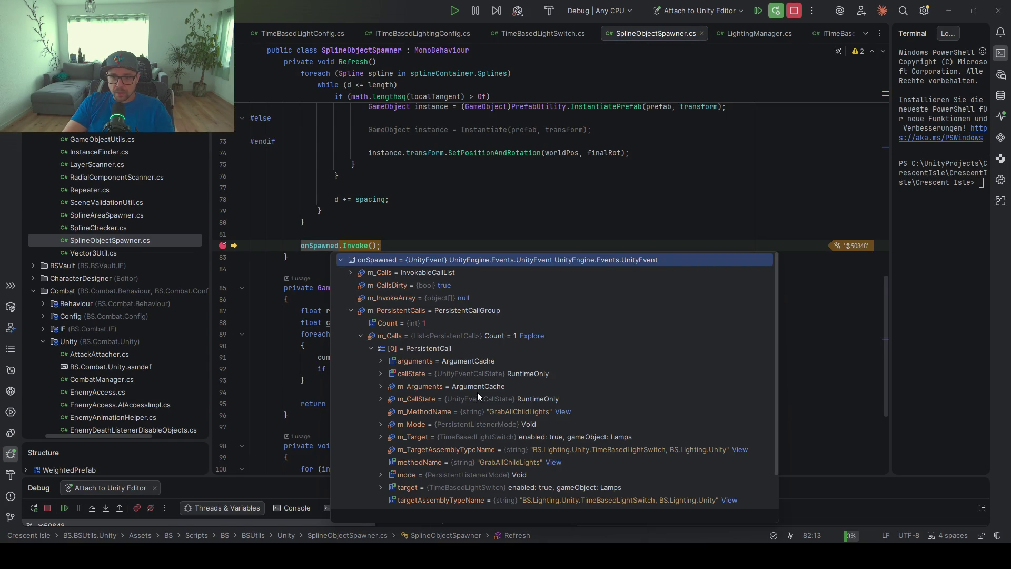
pyautogui.scroll(-2, 477, 392)
pyautogui.click(505, 374)
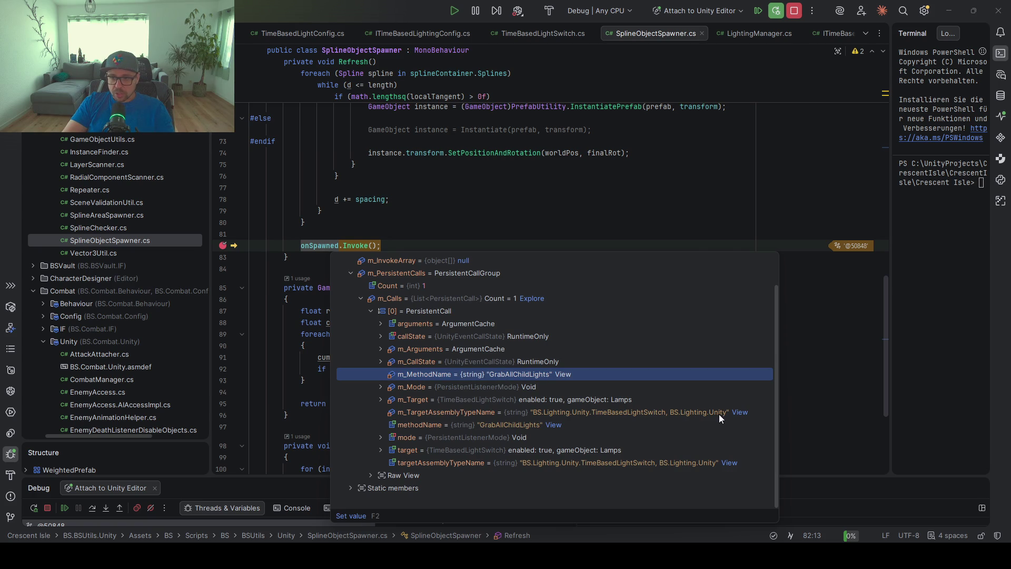
# Check the call's target type and Lamps target, then step into UnityEvent.Invoke.
pyautogui.click(541, 412)
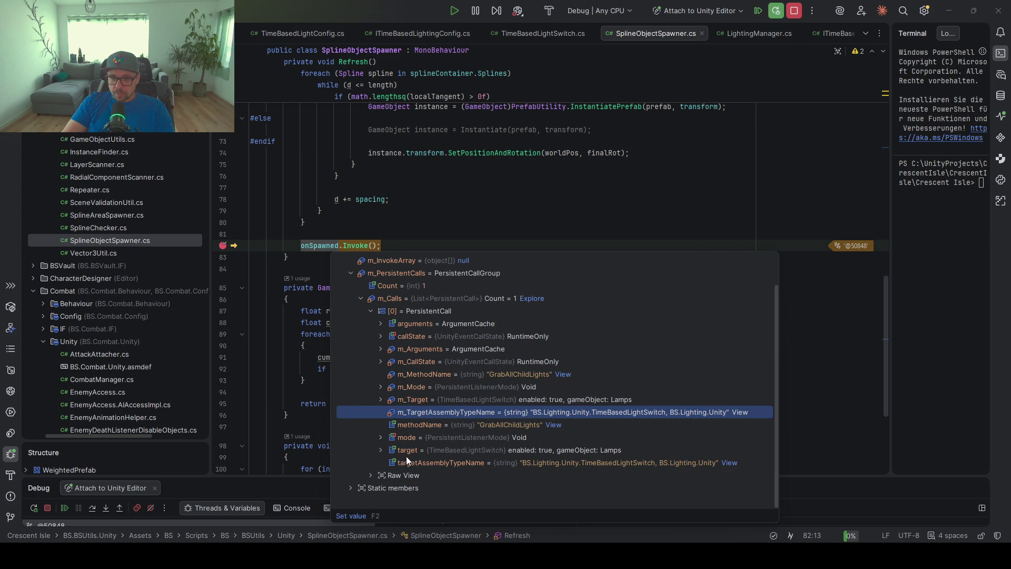
pyautogui.click(539, 450)
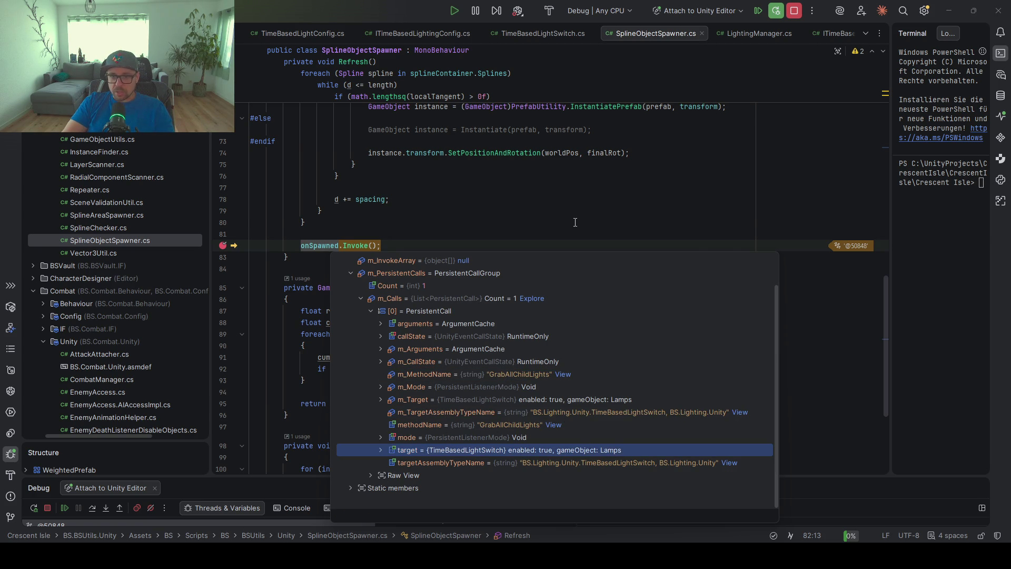
pyautogui.click(575, 222)
pyautogui.click(108, 508)
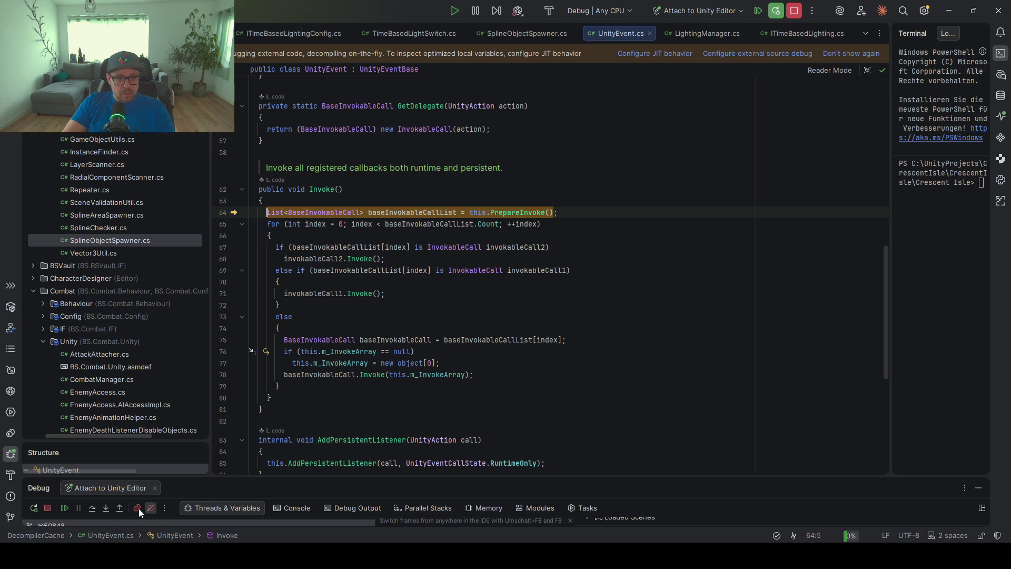
# Step over the opening lines of UnityEvent.Invoke and inspect the invokableCall2 invocation.
pyautogui.click(92, 509)
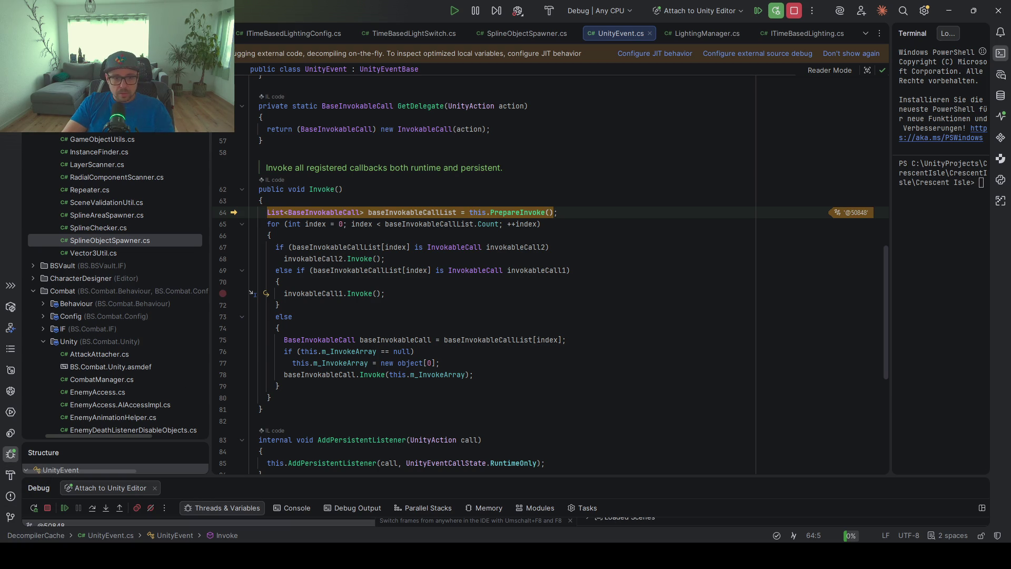
pyautogui.click(92, 508)
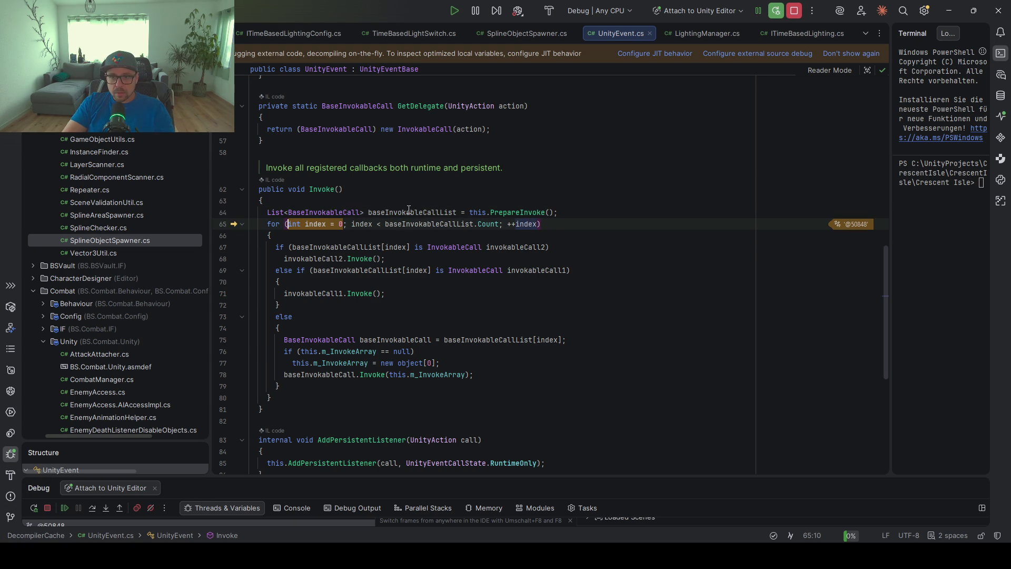
pyautogui.moveTo(408, 210)
pyautogui.click(334, 258)
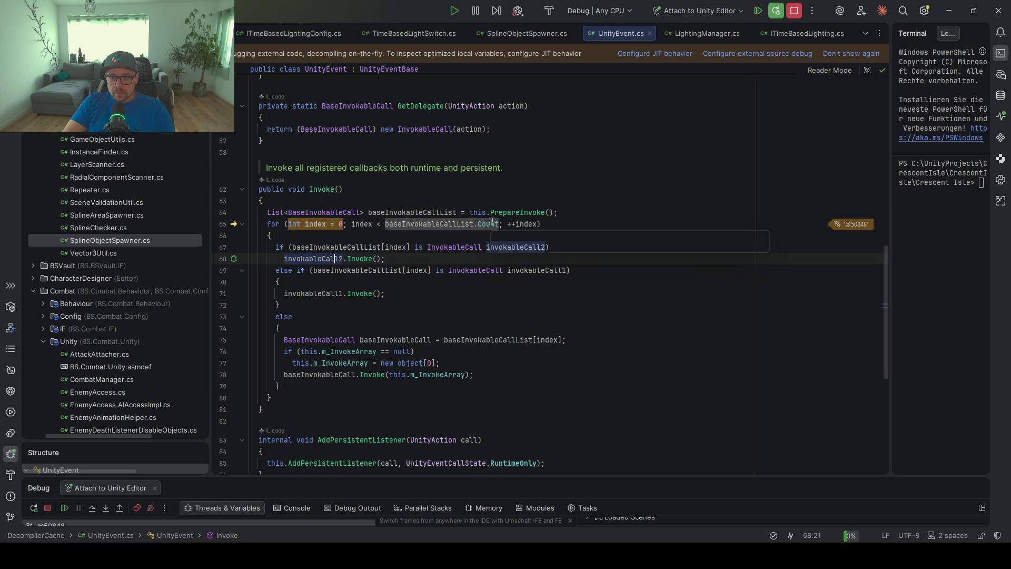
# Evaluate baseInvokableCallList.Count, close the result, and step back to SplineObjectSpawner line 83.
pyautogui.moveTo(499, 224); pyautogui.dragTo(386, 225)
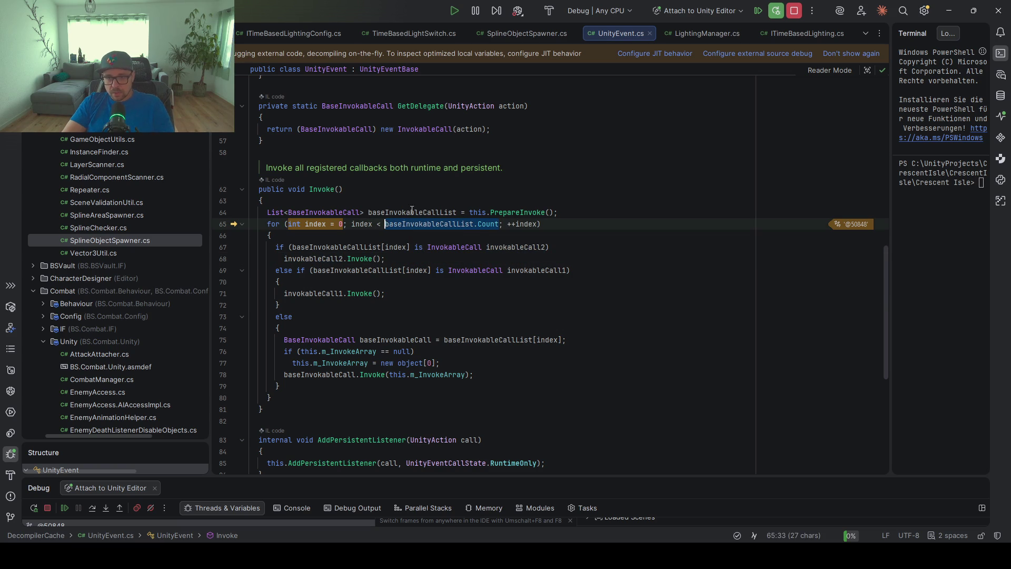
pyautogui.hotkey('alt', 'F8')
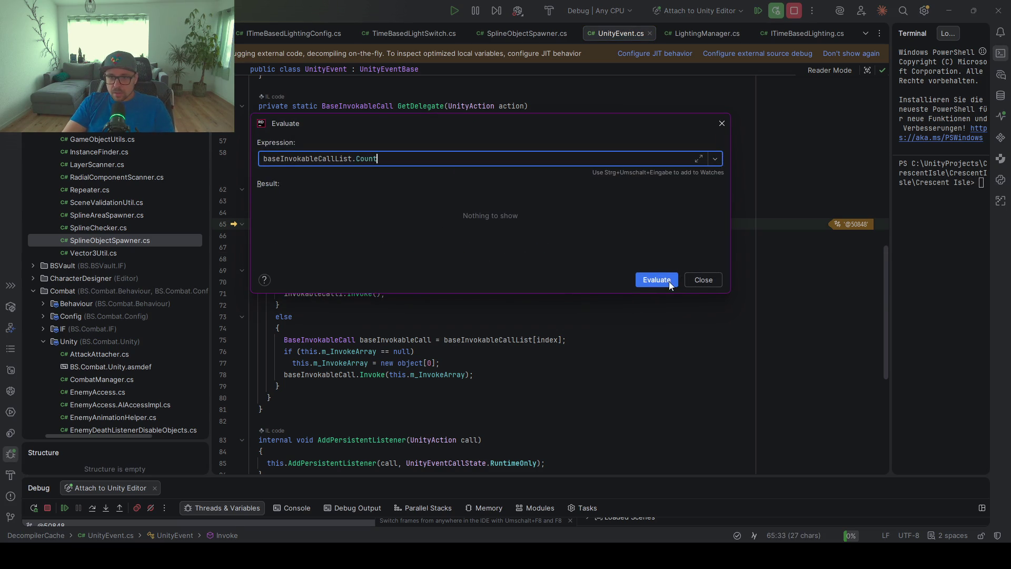
pyautogui.click(669, 281)
pyautogui.click(316, 201)
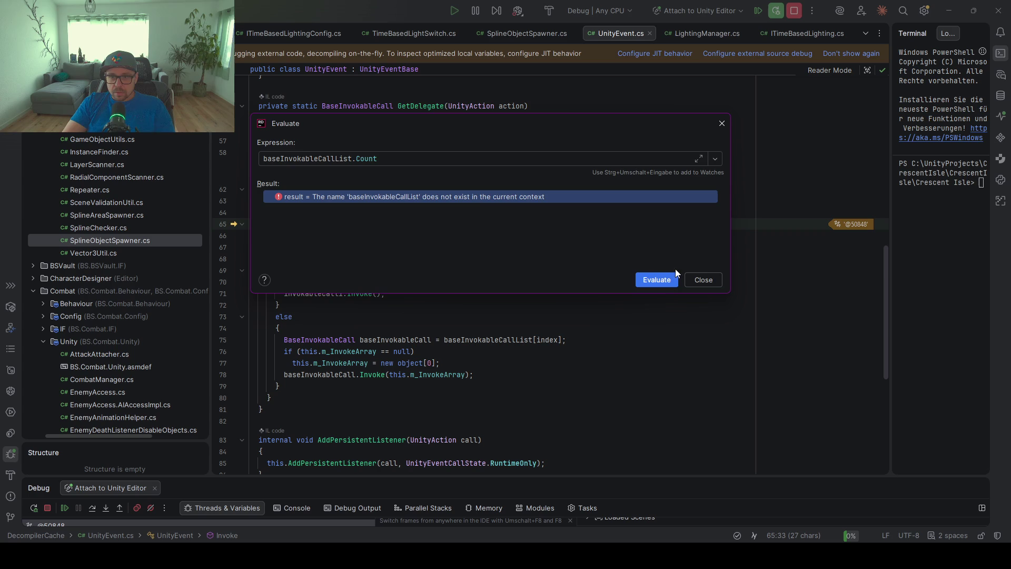
pyautogui.click(708, 279)
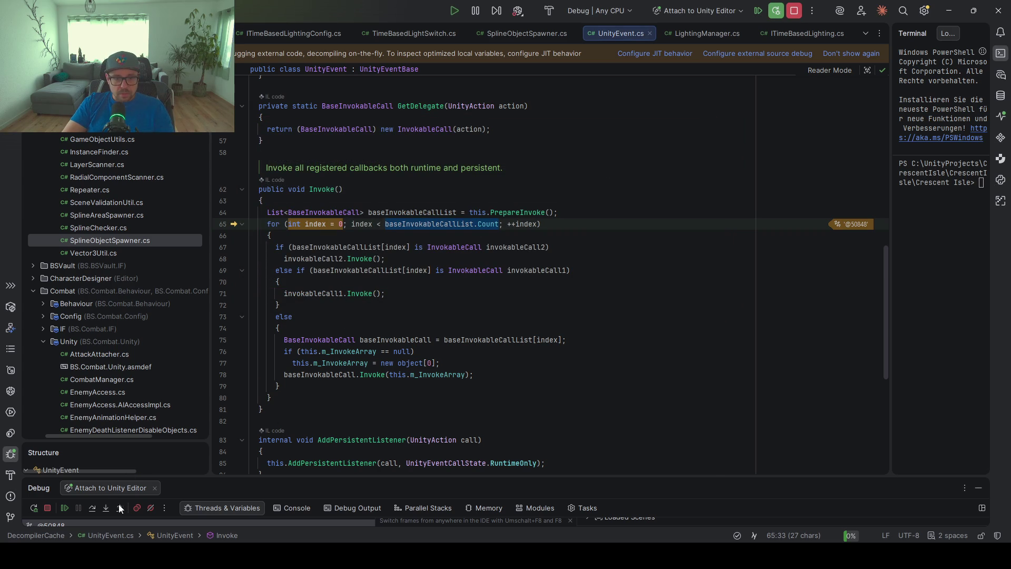
pyautogui.click(92, 508)
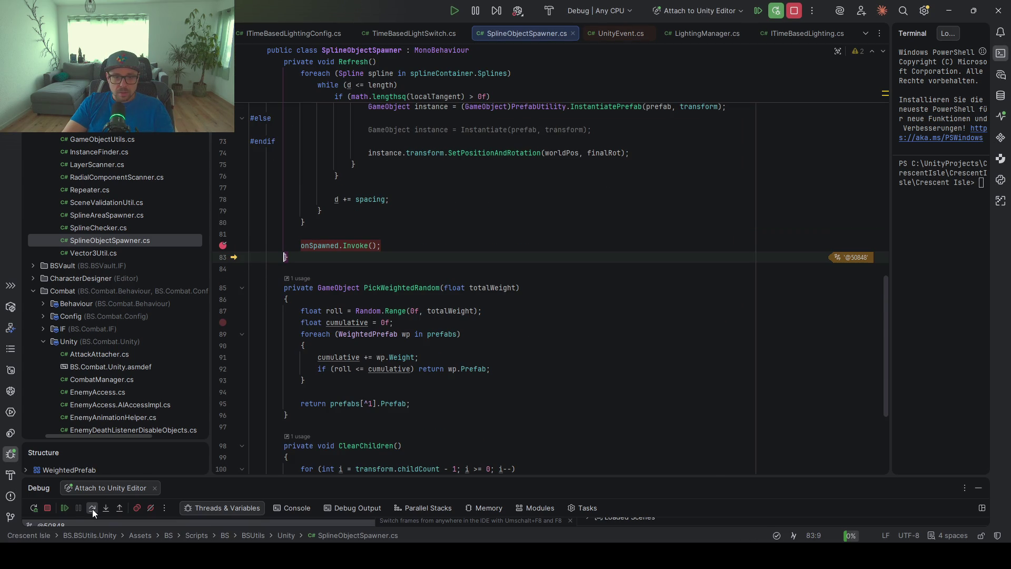
# Resume the game, run Grab All Child Lights on the Lamps switch, and resume past its breakpoint.
pyautogui.click(62, 509)
pyautogui.hotkey('alt', 'Tab')
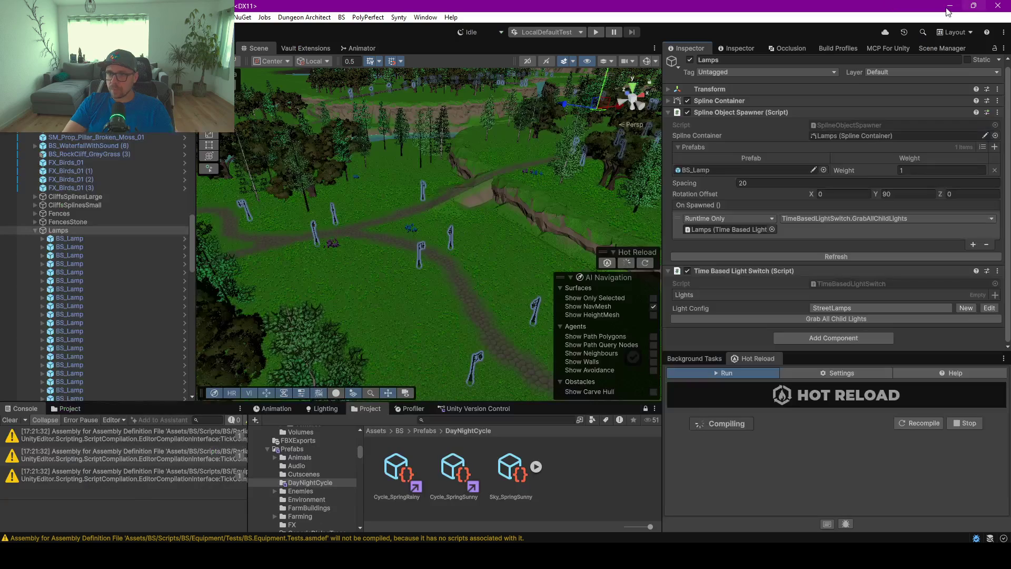
pyautogui.click(824, 319)
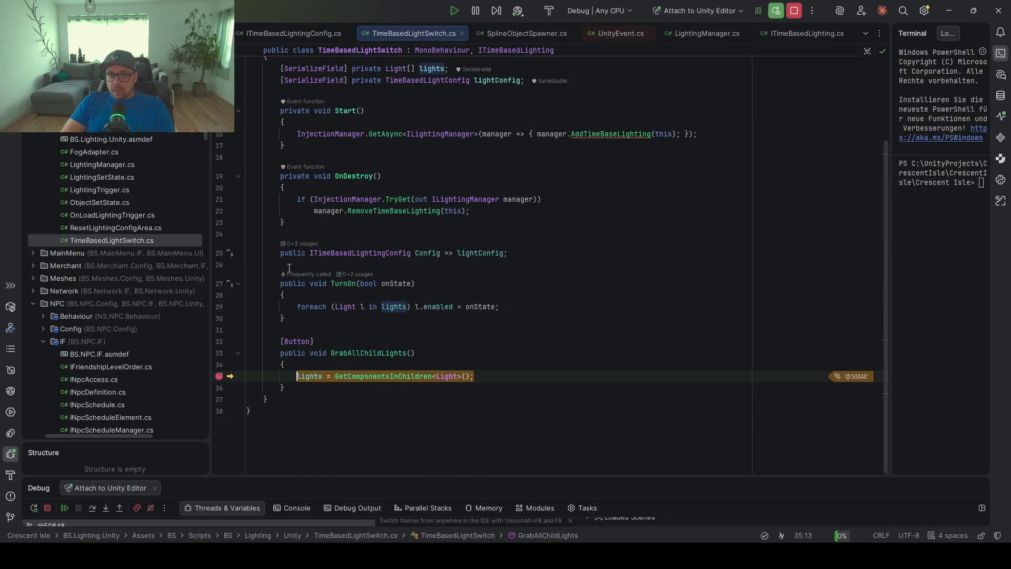
pyautogui.click(65, 507)
pyautogui.hotkey('alt', 'Tab')
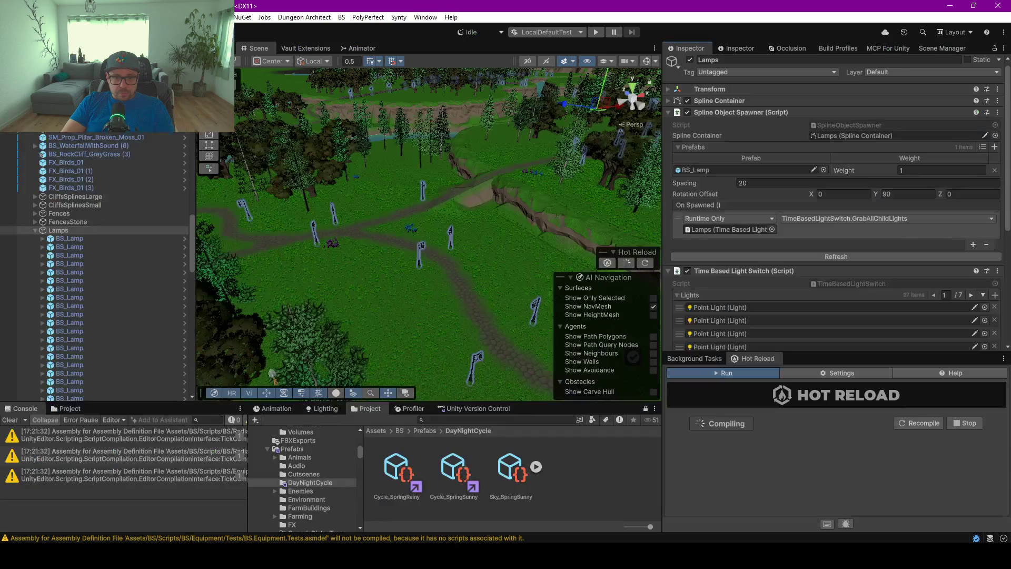
# Select the BS_Tree_Meadow_01 tree and then the BS_Birch2 tree.
pyautogui.click(270, 370)
pyautogui.click(61, 337)
pyautogui.scroll(5, 84, 294)
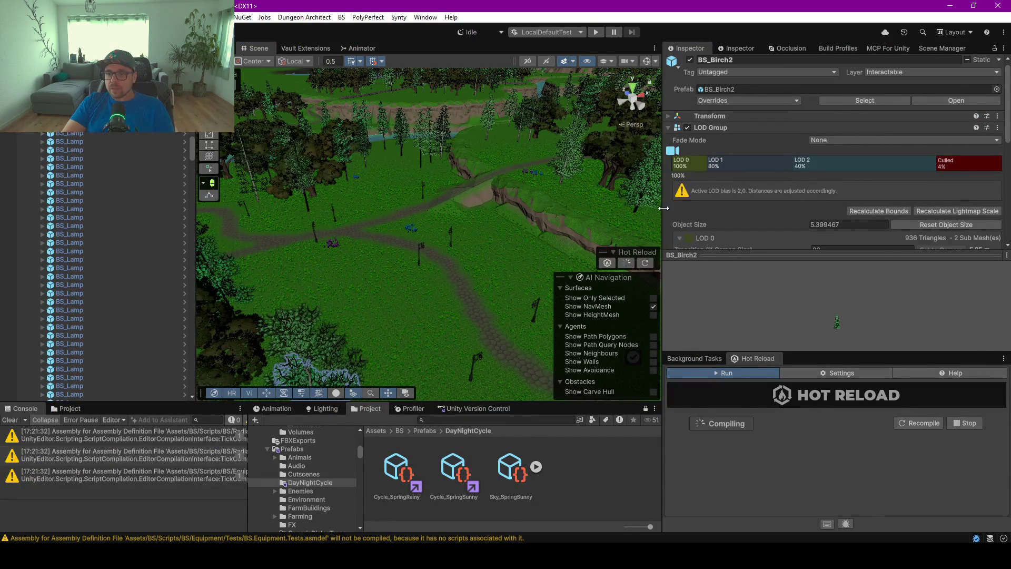
# Widen the Scene view and fly past the birches, cliffs, meadow path and river inspecting grass.
pyautogui.moveTo(526, 247)
pyautogui.mouseDown()
pyautogui.moveTo(569, 252)
pyautogui.moveTo(543, 244)
pyautogui.moveTo(476, 262)
pyautogui.moveTo(594, 279)
pyautogui.moveTo(693, 262)
pyautogui.moveTo(684, 268)
pyautogui.moveTo(735, 283)
pyautogui.mouseUp()
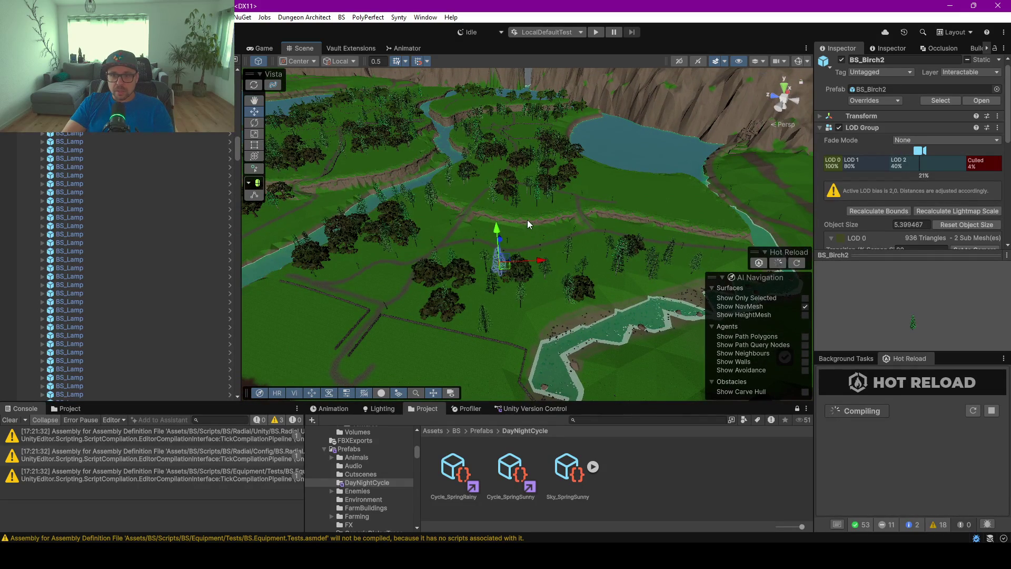
pyautogui.scroll(10, 529, 220)
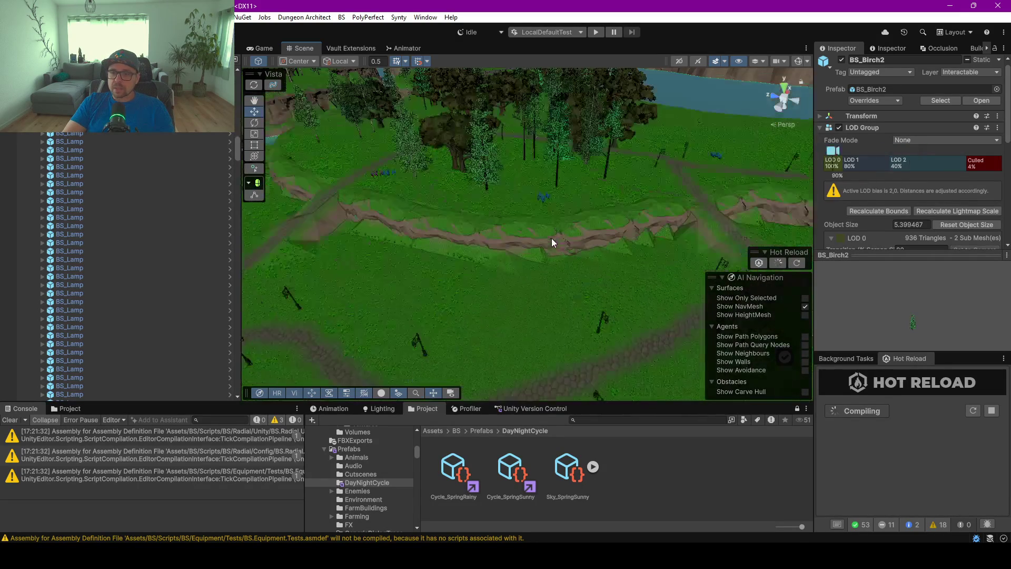
pyautogui.moveTo(551, 243)
pyautogui.mouseDown()
pyautogui.moveTo(682, 254)
pyautogui.moveTo(534, 316)
pyautogui.moveTo(615, 312)
pyautogui.moveTo(521, 332)
pyautogui.moveTo(462, 327)
pyautogui.moveTo(518, 302)
pyautogui.mouseUp()
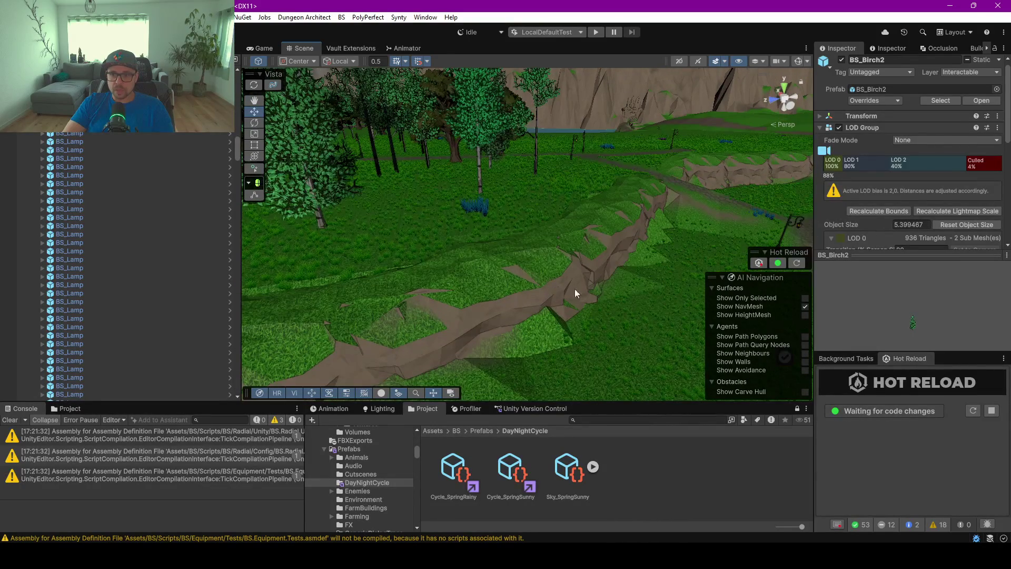
pyautogui.click(573, 288)
pyautogui.moveTo(585, 307)
pyautogui.mouseDown()
pyautogui.moveTo(361, 300)
pyautogui.moveTo(366, 311)
pyautogui.mouseUp()
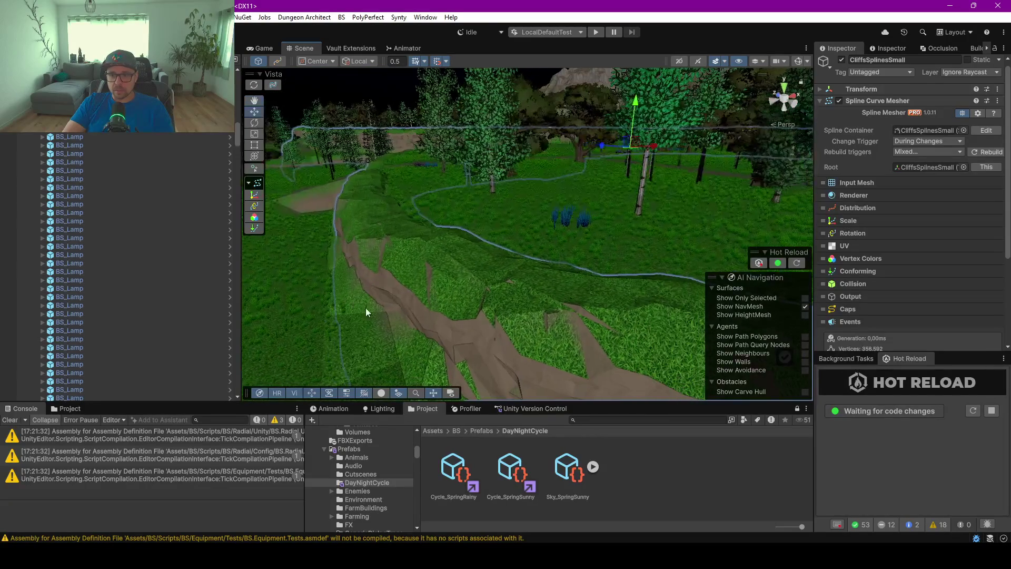
pyautogui.moveTo(450, 336)
pyautogui.mouseDown()
pyautogui.moveTo(507, 316)
pyautogui.moveTo(598, 343)
pyautogui.moveTo(592, 354)
pyautogui.mouseUp()
pyautogui.moveTo(477, 244)
pyautogui.mouseDown()
pyautogui.moveTo(428, 235)
pyautogui.moveTo(424, 278)
pyautogui.moveTo(350, 289)
pyautogui.moveTo(346, 319)
pyautogui.moveTo(338, 300)
pyautogui.mouseUp()
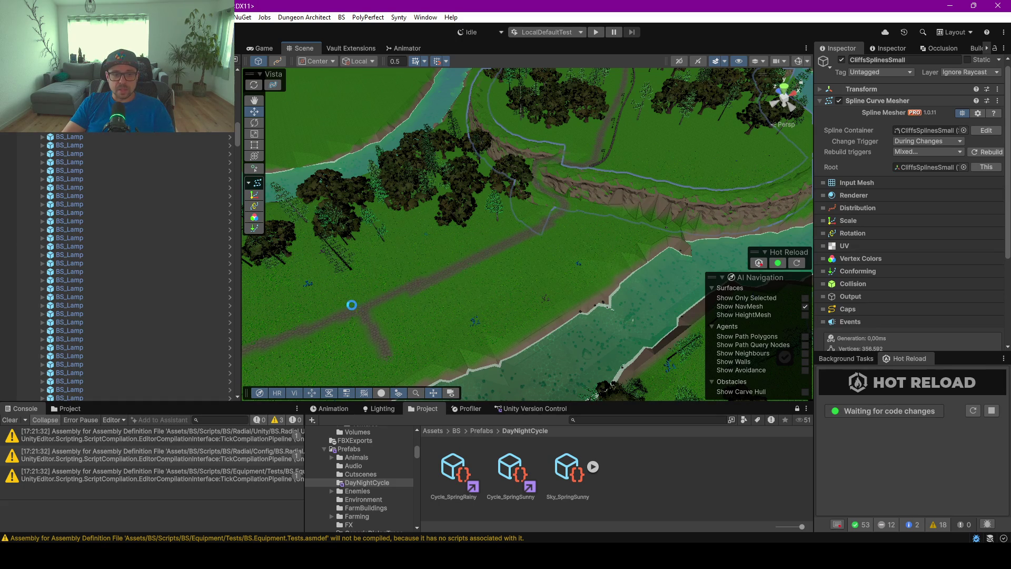
pyautogui.moveTo(379, 278)
pyautogui.mouseDown()
pyautogui.moveTo(504, 250)
pyautogui.moveTo(437, 273)
pyautogui.moveTo(545, 271)
pyautogui.mouseUp()
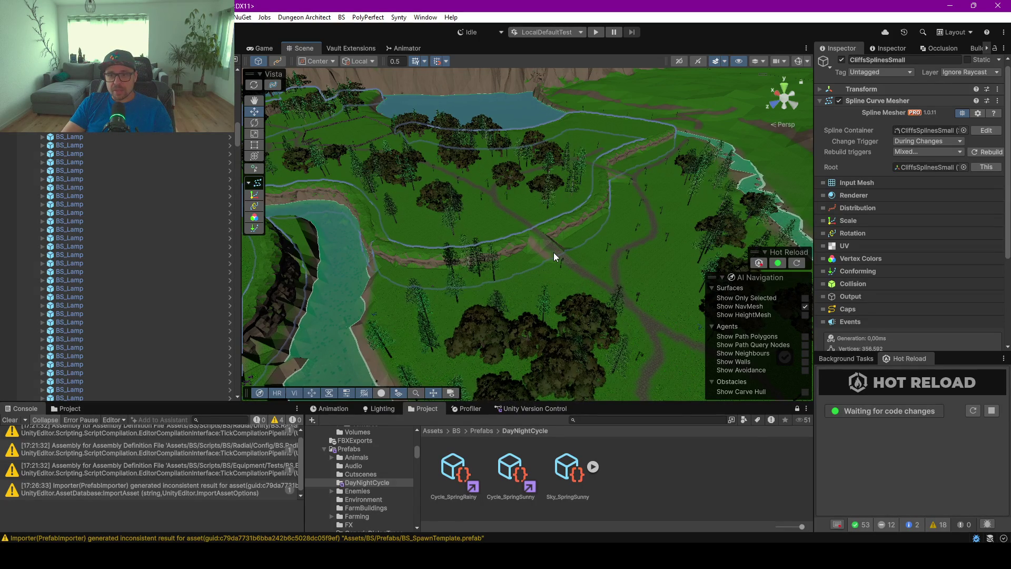
pyautogui.scroll(10, 550, 246)
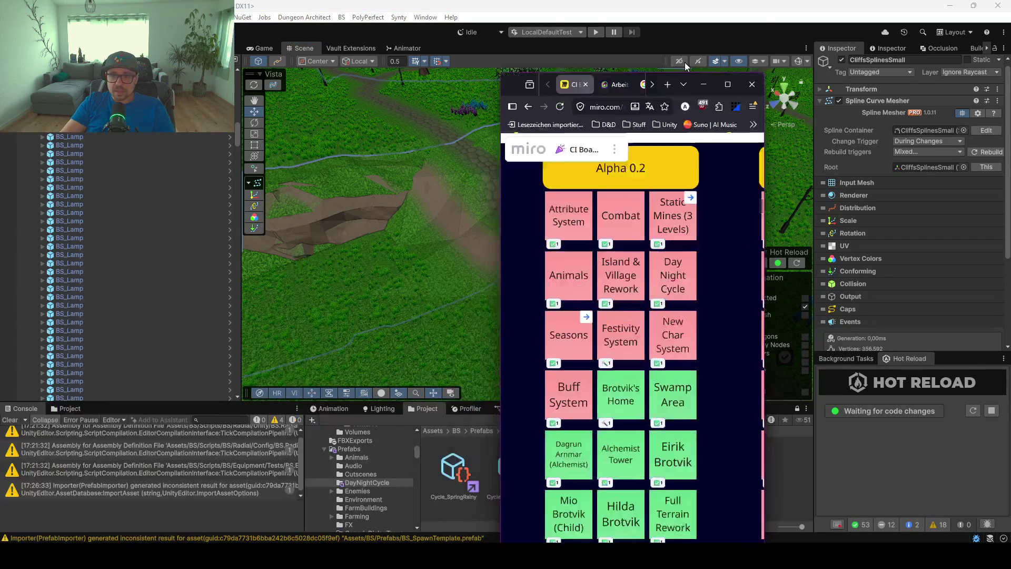
pyautogui.doubleClick(685, 62)
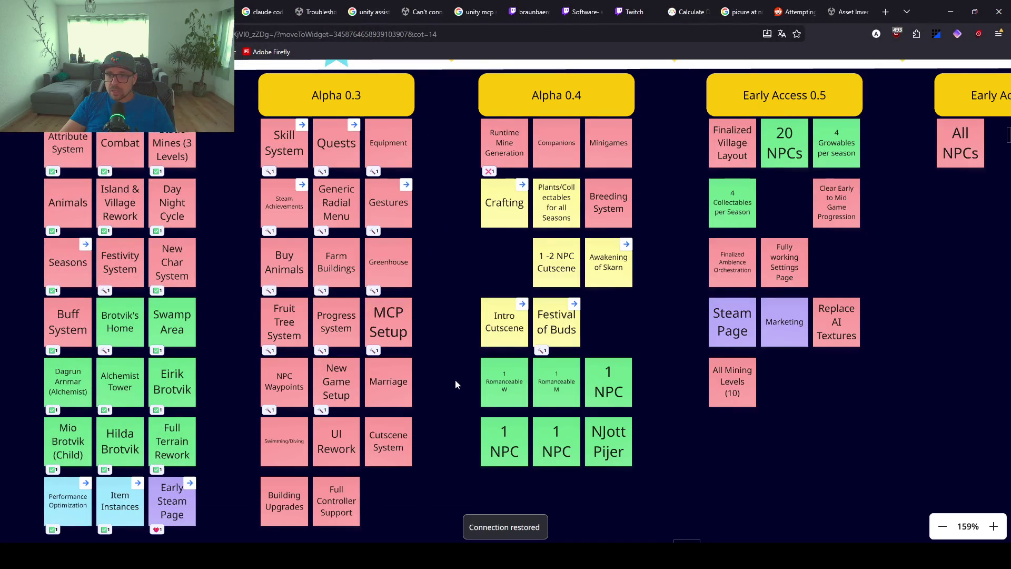
# Duplicate the Full Controller Support sticky in Alpha 0.3, rename it 'Localization', then return to Unity.
pyautogui.moveTo(456, 384); pyautogui.dragTo(469, 280)
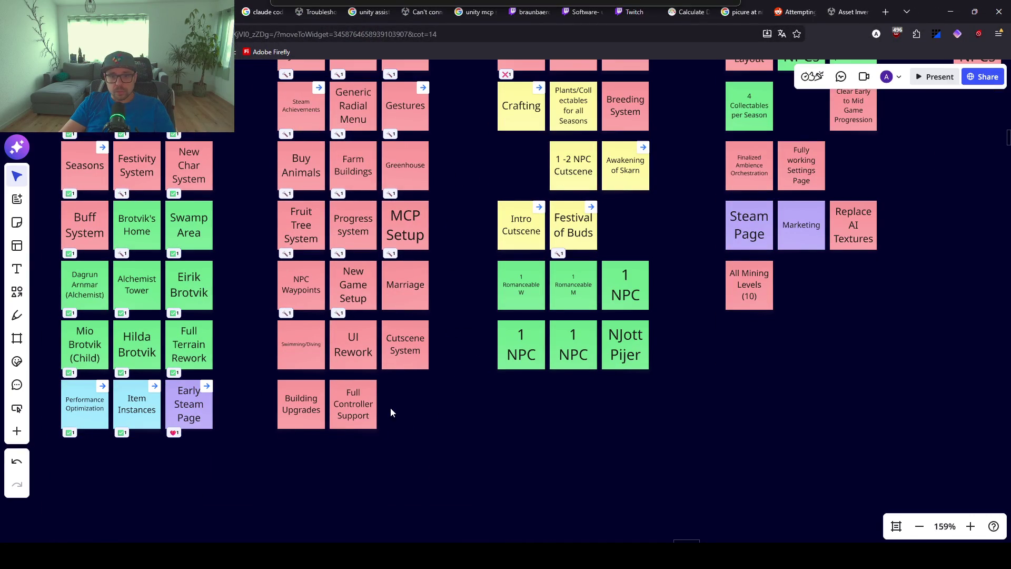
pyautogui.click(371, 413)
pyautogui.hotkey('ctrl', 'd')
pyautogui.moveTo(429, 415); pyautogui.dragTo(395, 417)
pyautogui.doubleClick(408, 416)
pyautogui.write('Localization')
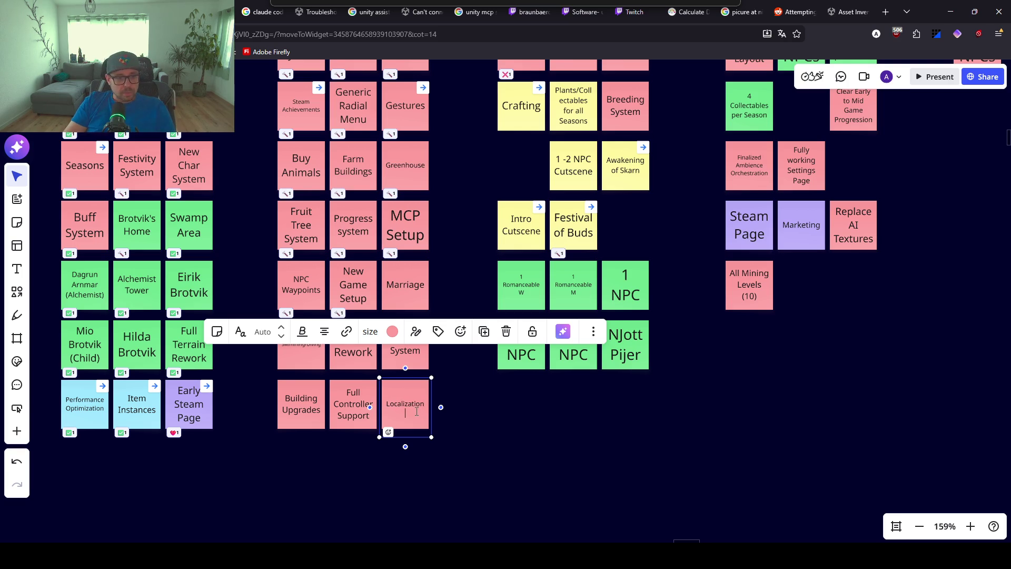
pyautogui.click(483, 353)
pyautogui.scroll(-3, 485, 341)
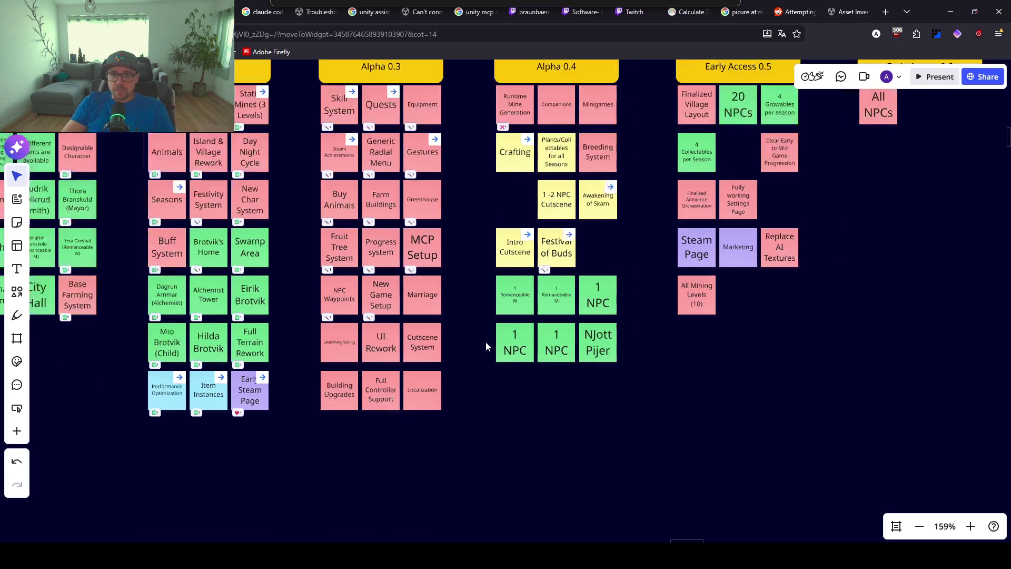
pyautogui.scroll(5, 540, 192)
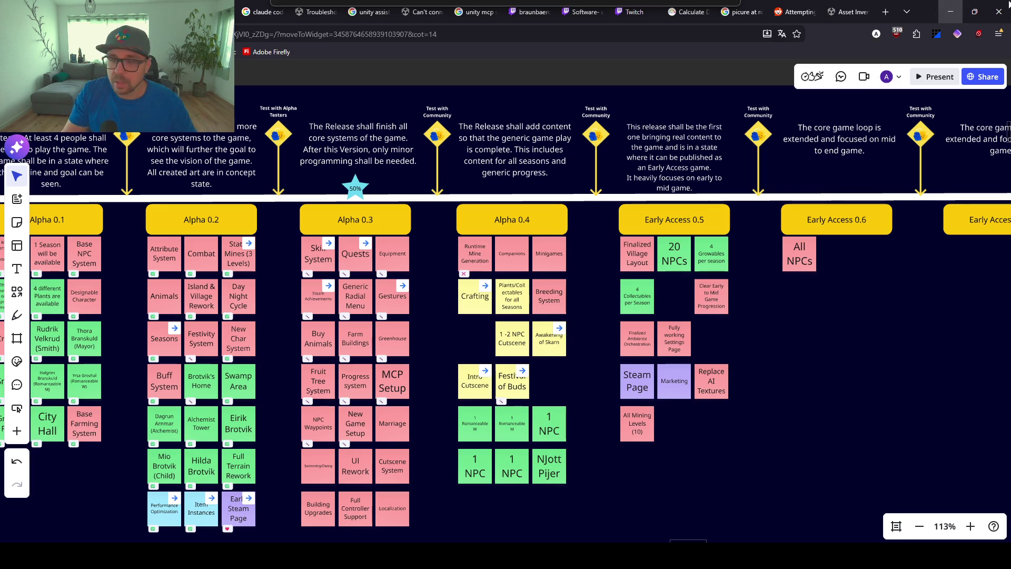
pyautogui.click(950, 12)
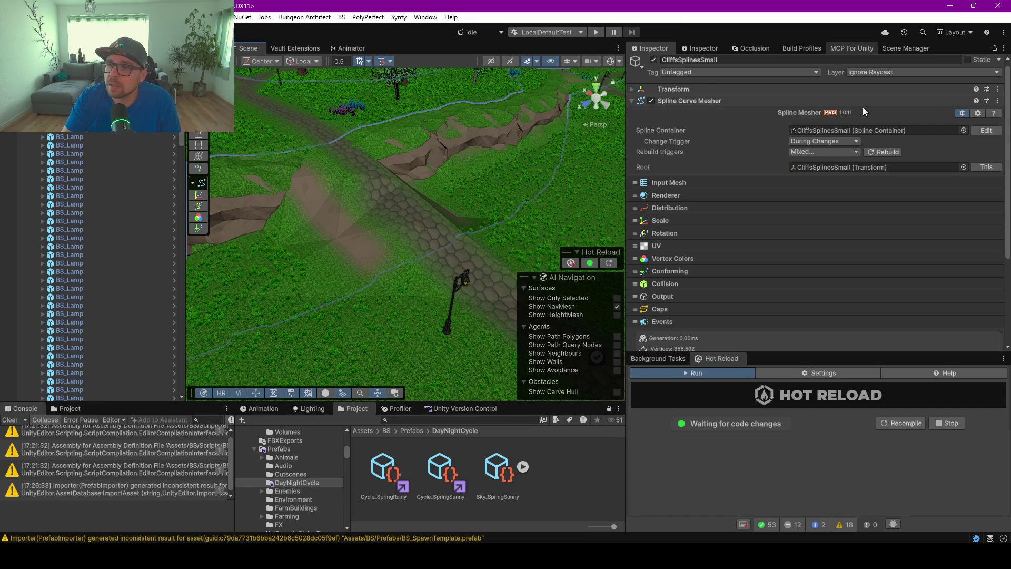
# Show the MCP For Unity window and resize panels so its Claude Code client settings fit.
pyautogui.click(854, 47)
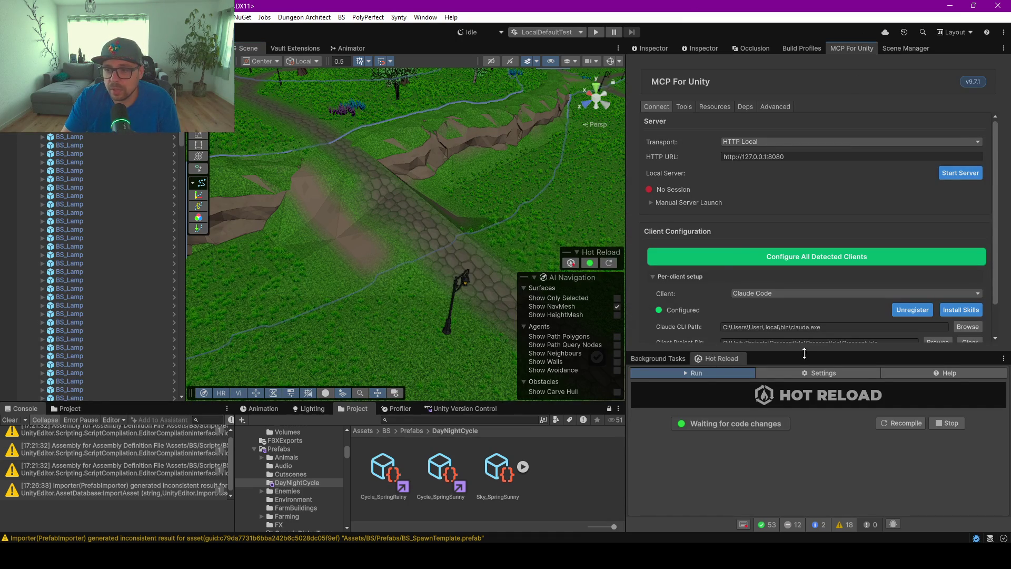
pyautogui.moveTo(801, 351); pyautogui.dragTo(800, 437)
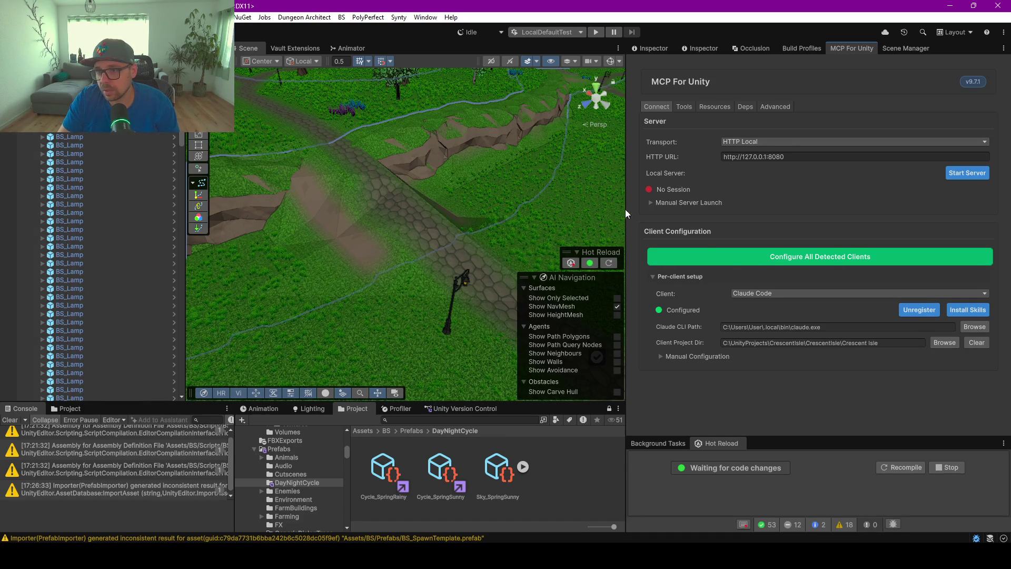
pyautogui.moveTo(626, 213)
pyautogui.mouseDown()
pyautogui.moveTo(729, 208)
pyautogui.moveTo(615, 243)
pyautogui.mouseUp()
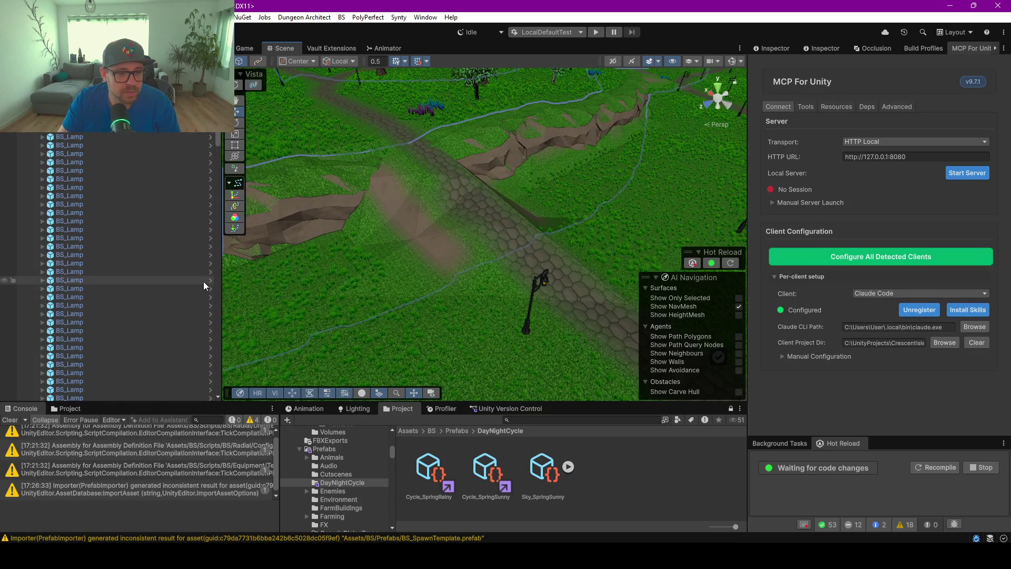
# Orbit the Scene view down to ground level over the paths, lamps and stone walls, then switch to the Miro board.
pyautogui.moveTo(216, 271); pyautogui.dragTo(137, 273)
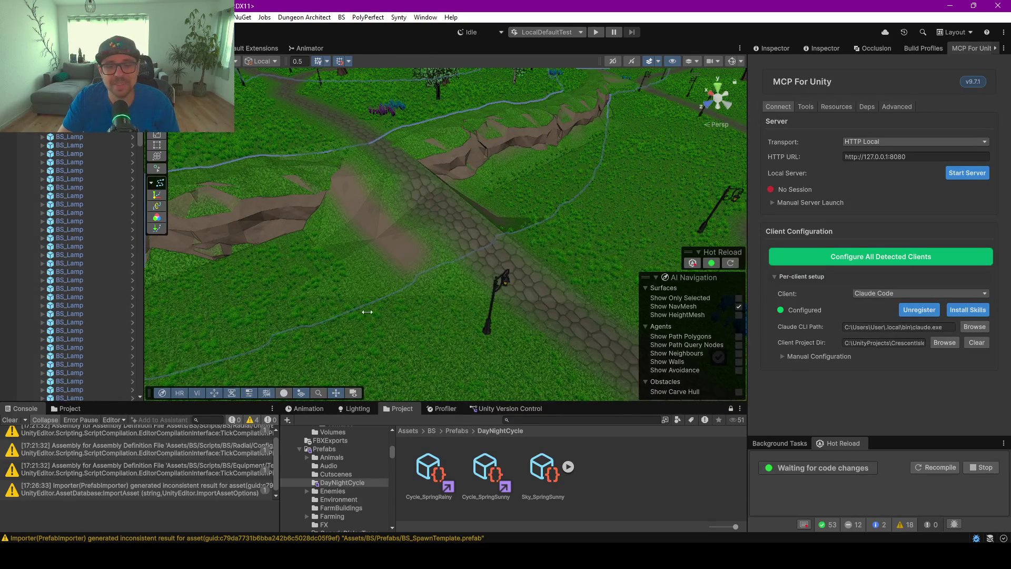
pyautogui.moveTo(477, 303)
pyautogui.mouseDown()
pyautogui.moveTo(569, 413)
pyautogui.moveTo(585, 457)
pyautogui.mouseUp()
pyautogui.moveTo(518, 411)
pyautogui.mouseDown()
pyautogui.moveTo(334, 322)
pyautogui.moveTo(306, 327)
pyautogui.moveTo(388, 302)
pyautogui.moveTo(442, 307)
pyautogui.moveTo(356, 312)
pyautogui.moveTo(424, 324)
pyautogui.moveTo(340, 346)
pyautogui.moveTo(408, 351)
pyautogui.mouseUp()
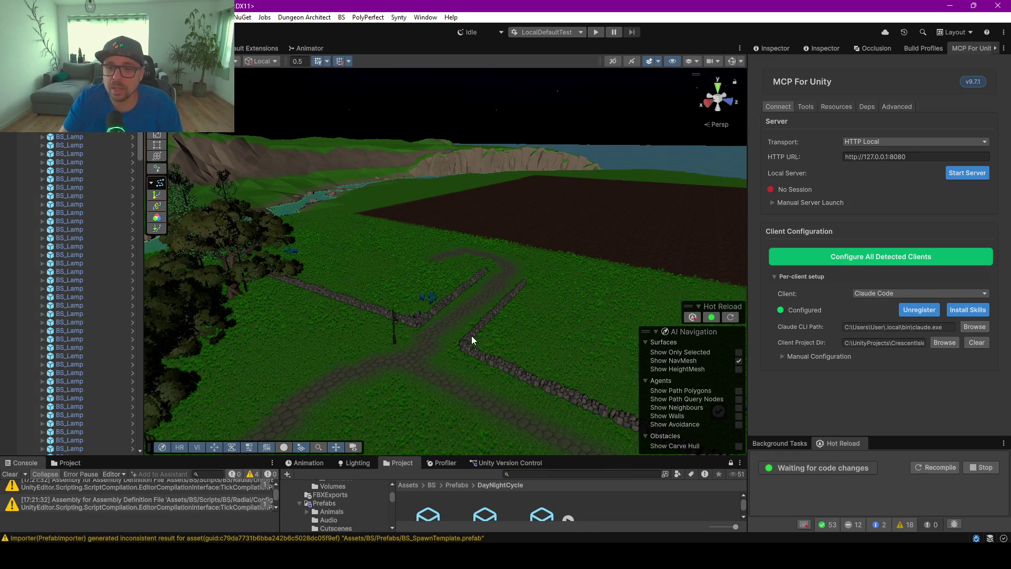
pyautogui.moveTo(469, 323); pyautogui.dragTo(495, 342)
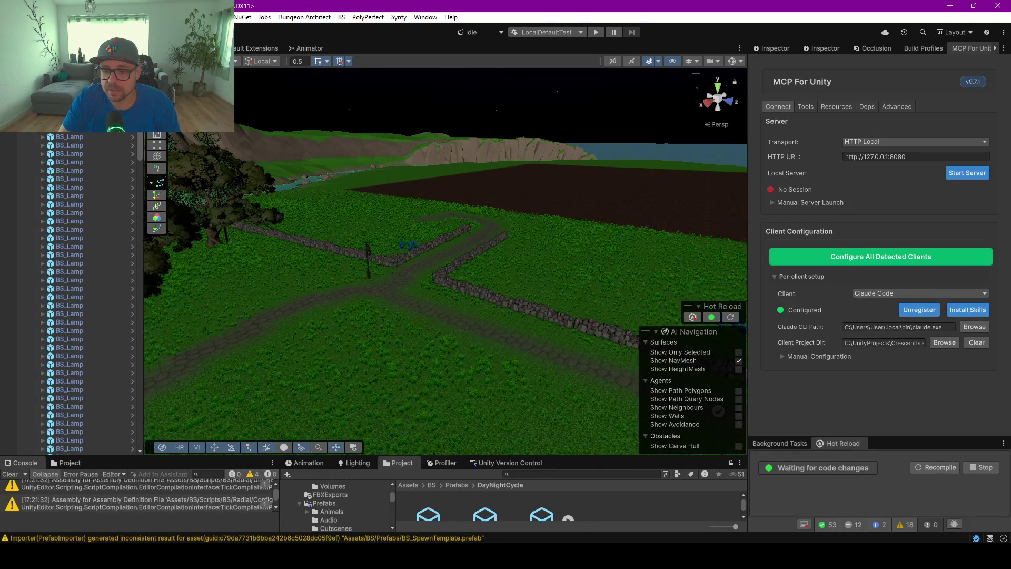
pyautogui.hotkey('alt', 'Tab')
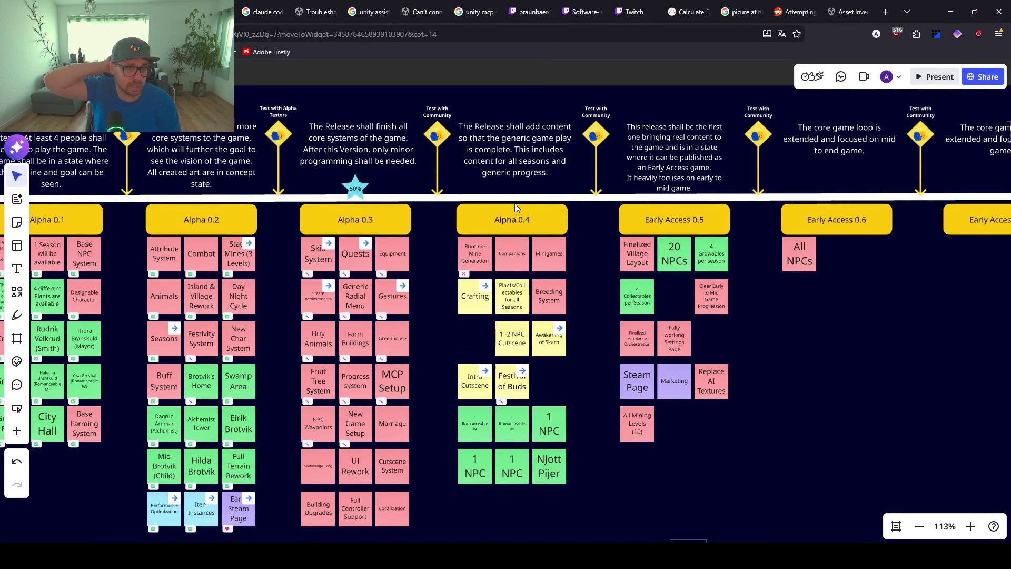
# Minimize the browser and fly the Unity scene camera toward the trees and mountain.
pyautogui.click(950, 12)
pyautogui.moveTo(440, 288)
pyautogui.mouseDown()
pyautogui.moveTo(404, 282)
pyautogui.moveTo(602, 264)
pyautogui.moveTo(372, 278)
pyautogui.moveTo(325, 295)
pyautogui.mouseUp()
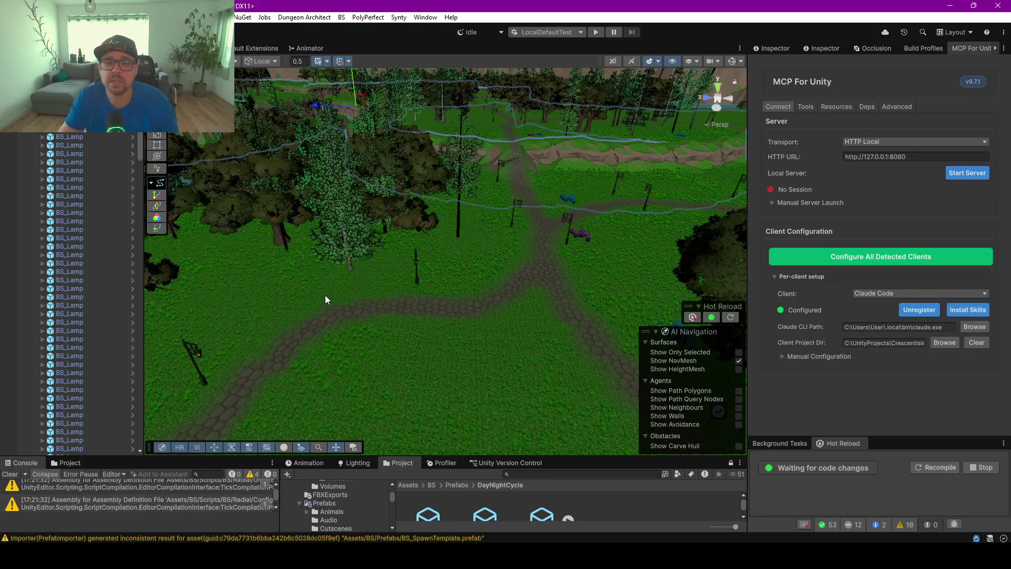
# Turn the camera toward the mountains and pull back over the cliff and trees, then enter Play mode.
pyautogui.moveTo(326, 299)
pyautogui.mouseDown()
pyautogui.moveTo(451, 345)
pyautogui.moveTo(435, 275)
pyautogui.moveTo(391, 279)
pyautogui.mouseUp()
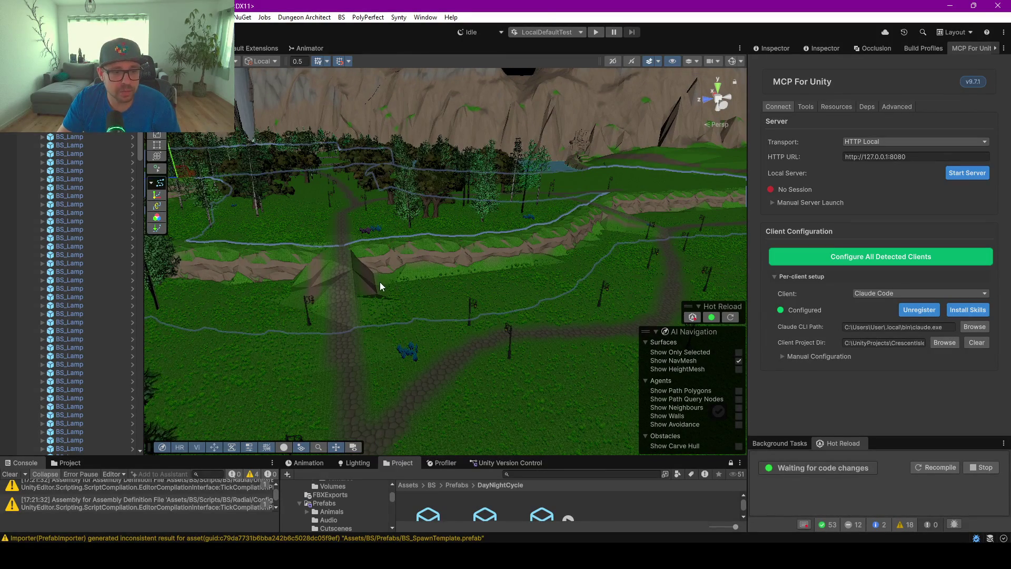
pyautogui.scroll(5, 345, 252)
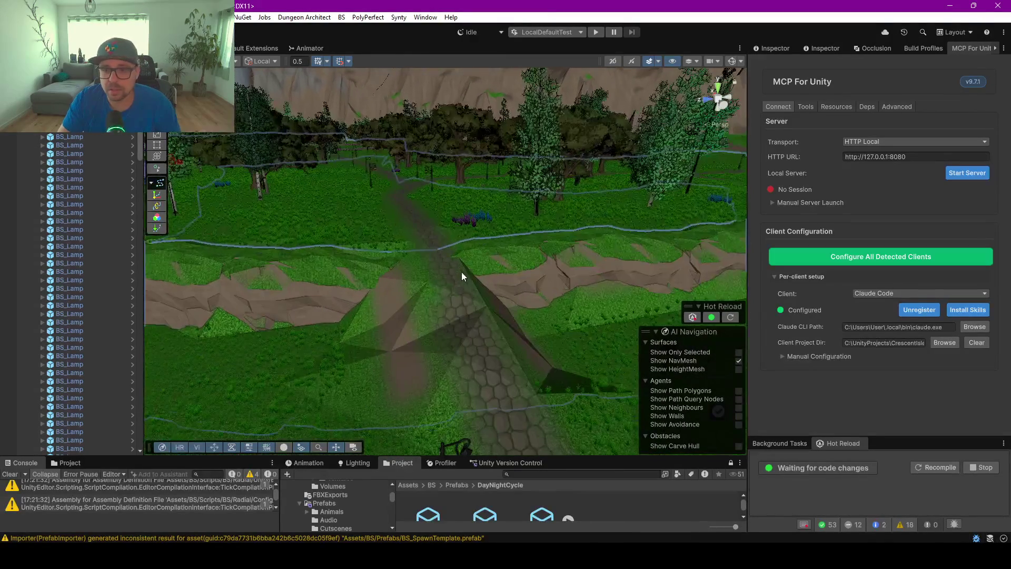
pyautogui.moveTo(409, 316)
pyautogui.mouseDown()
pyautogui.moveTo(316, 311)
pyautogui.moveTo(309, 244)
pyautogui.moveTo(424, 263)
pyautogui.moveTo(405, 329)
pyautogui.moveTo(433, 343)
pyautogui.moveTo(355, 348)
pyautogui.moveTo(473, 304)
pyautogui.moveTo(354, 267)
pyautogui.moveTo(407, 290)
pyautogui.moveTo(402, 299)
pyautogui.moveTo(826, 298)
pyautogui.mouseUp()
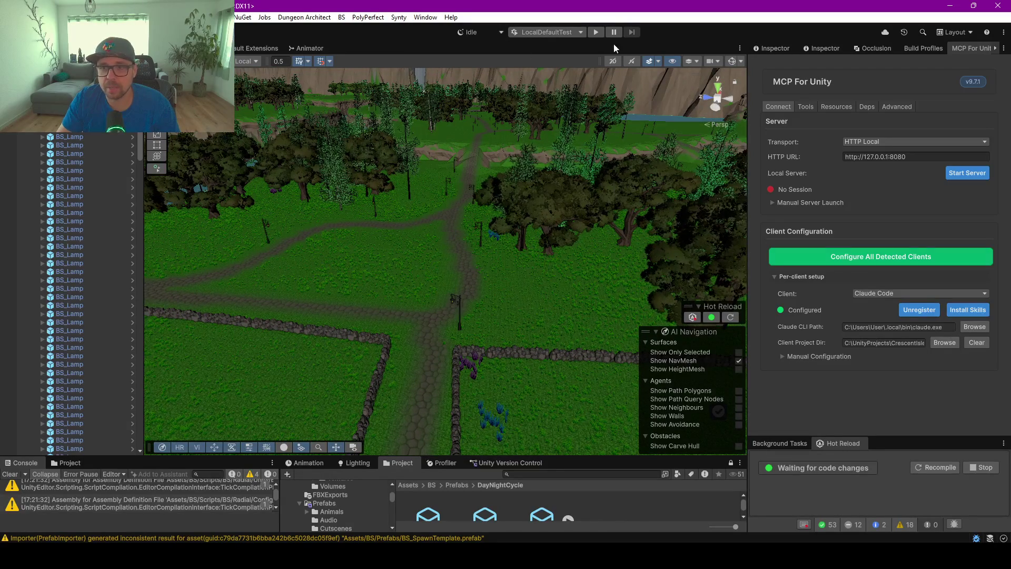
pyautogui.click(595, 33)
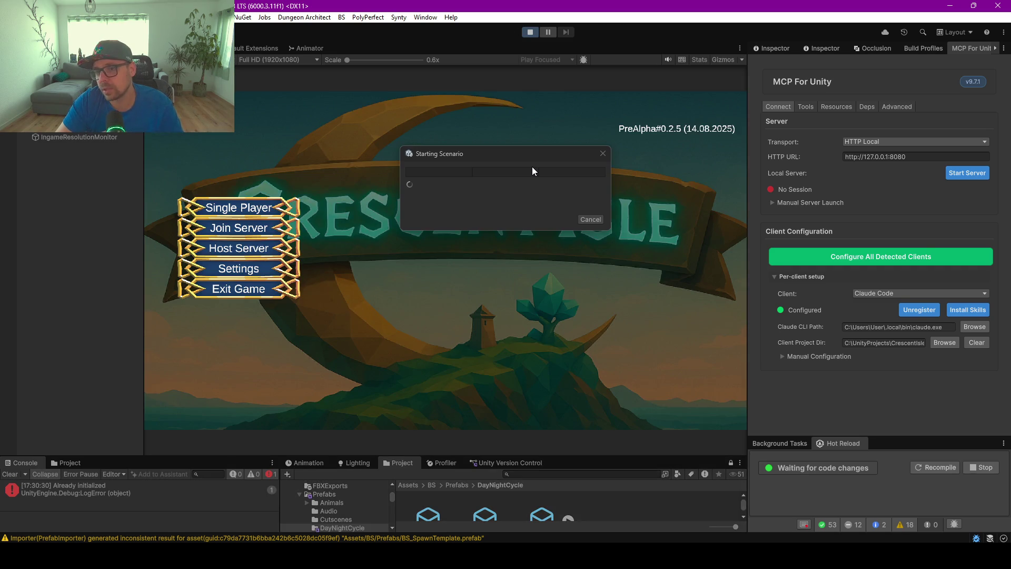
# Choose Single Player and load the existing save slot.
pyautogui.click(248, 211)
pyautogui.click(410, 154)
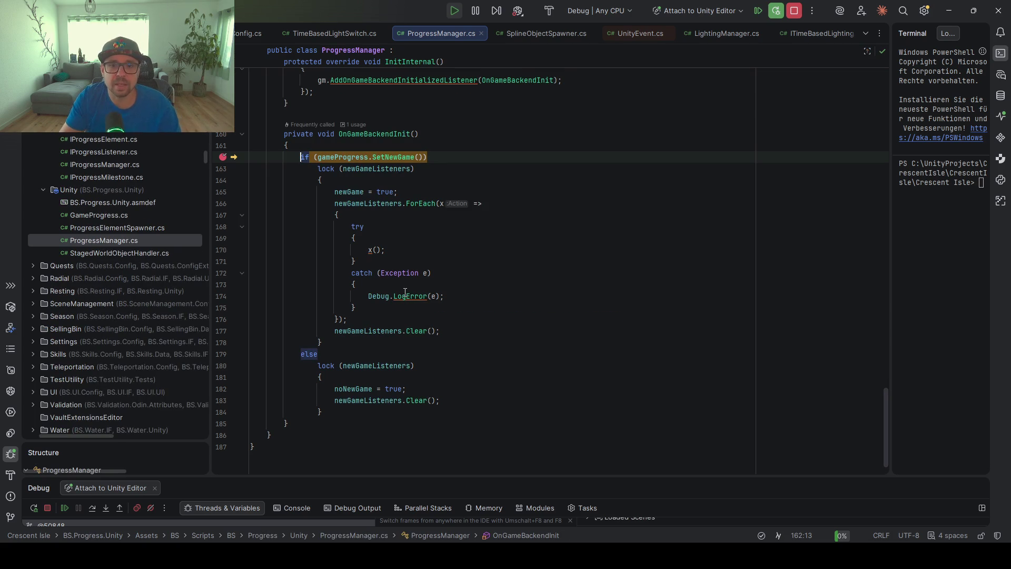
# Clear the line 162 breakpoint, resume execution, then select the saved character and start the game.
pyautogui.click(222, 157)
pyautogui.press('F5')
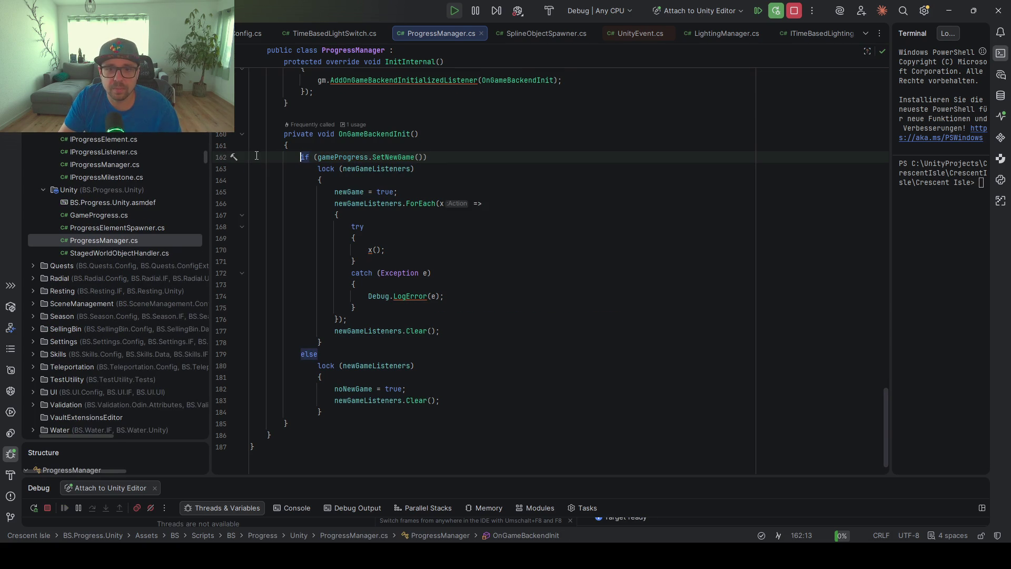
pyautogui.hotkey('alt', 'Tab')
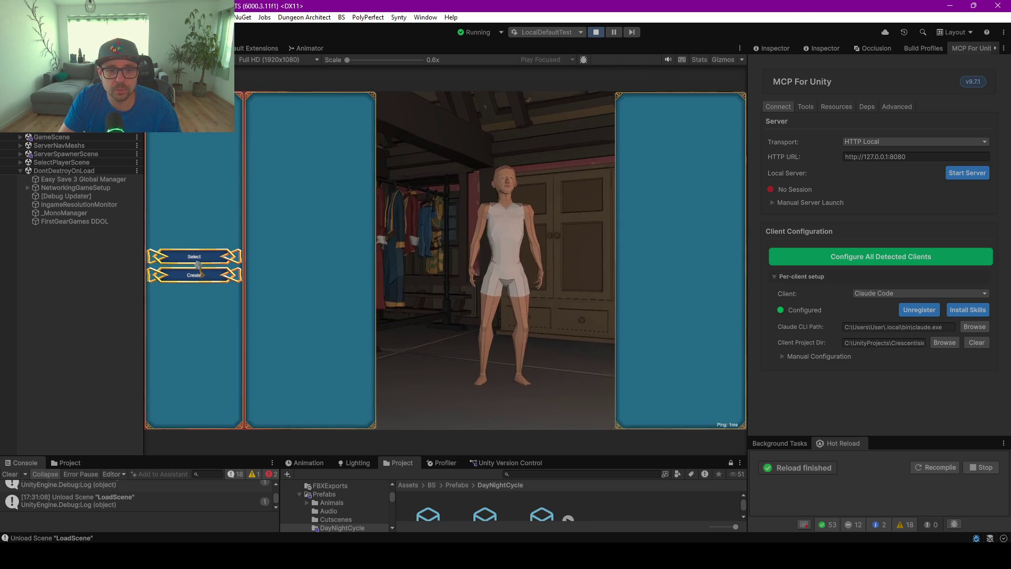
pyautogui.click(198, 262)
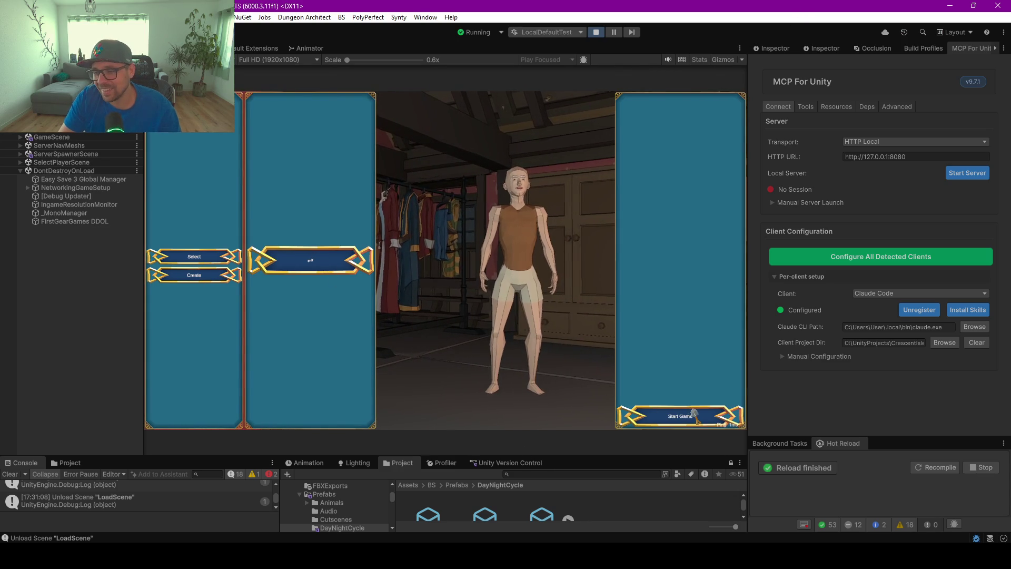
pyautogui.click(694, 415)
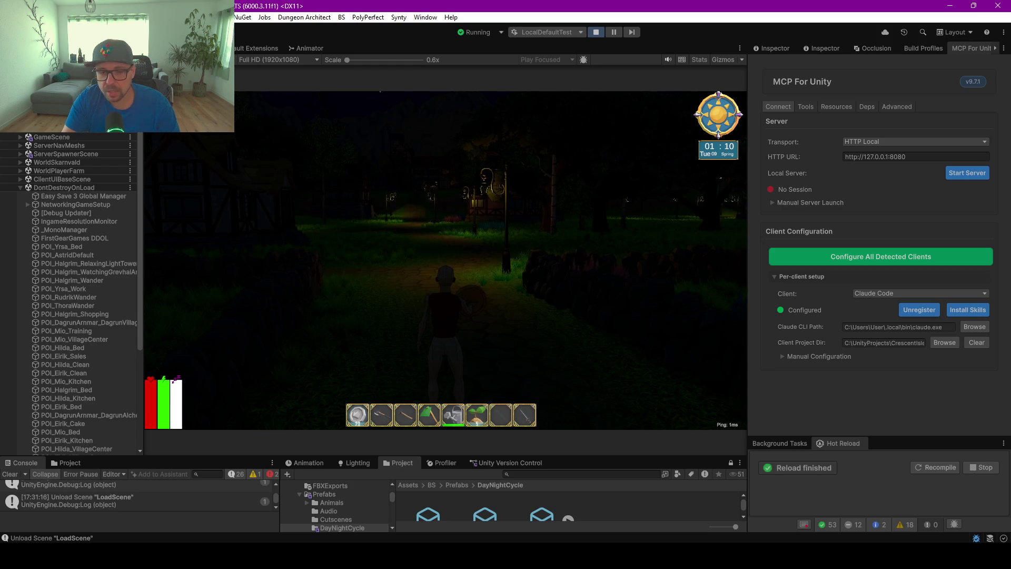
# Maximize the Game view to fullscreen with F10 and play until the SaveManager breakpoint hits.
pyautogui.press('F10')
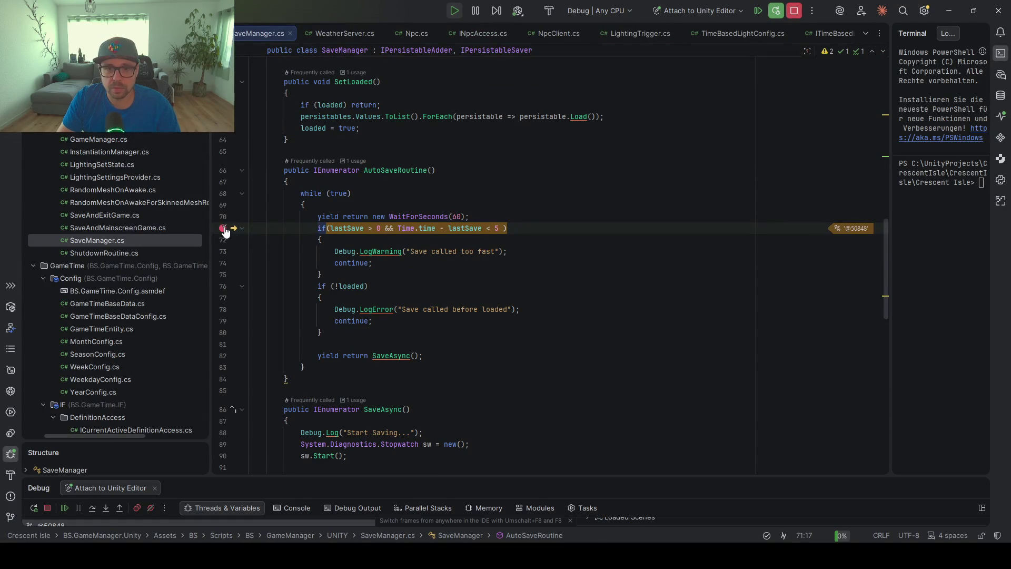
# Resume from Rider and set the in-game hour to 7 in the admin panel, bringing the clock to 07:50.
pyautogui.press('F9')
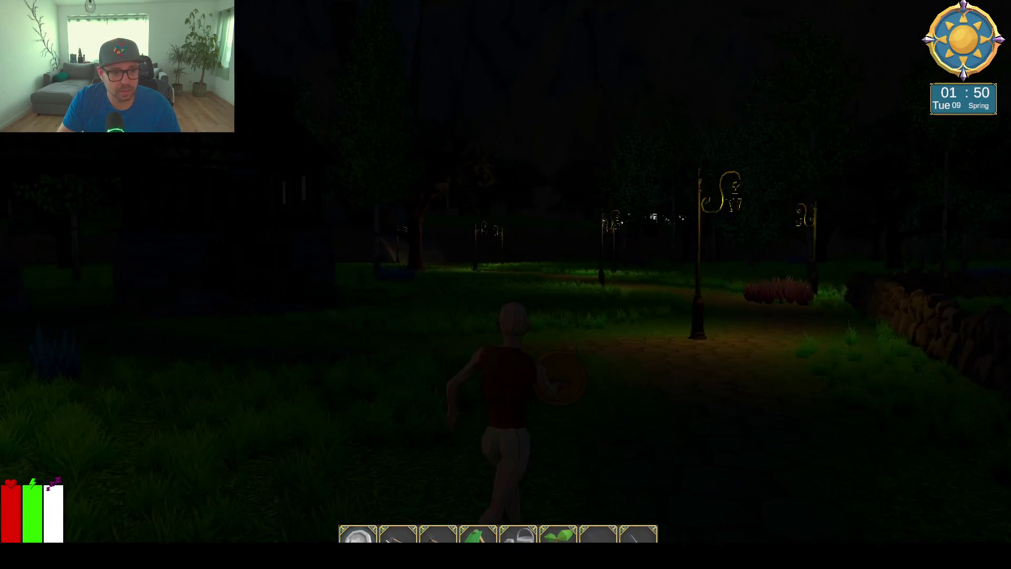
pyautogui.press('Escape')
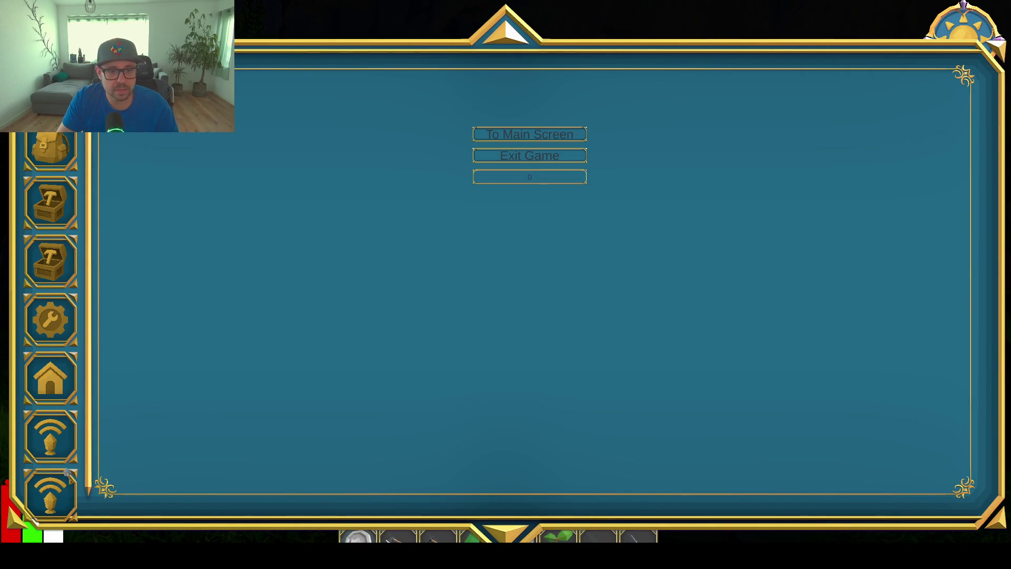
pyautogui.click(55, 453)
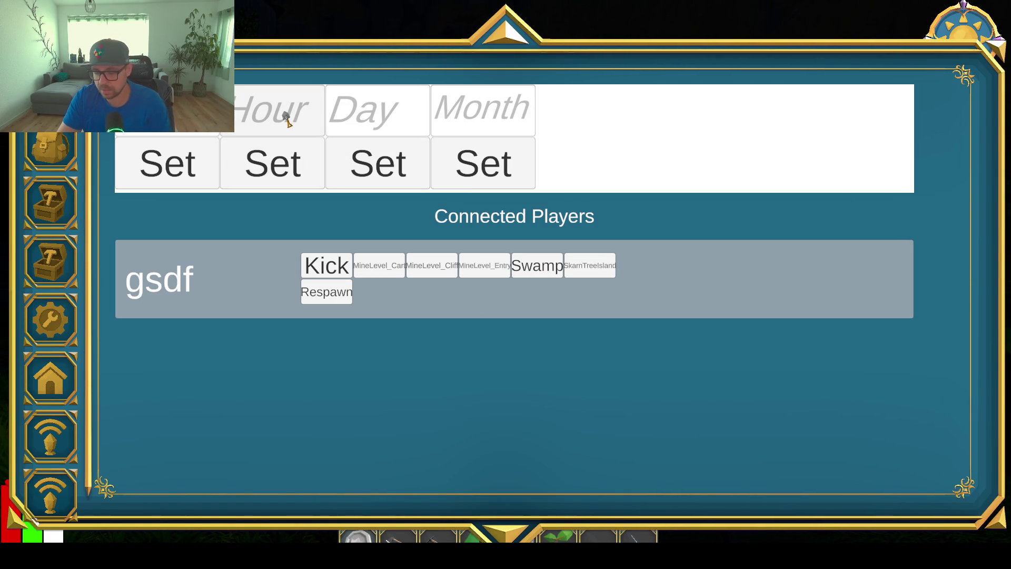
pyautogui.click(286, 119)
pyautogui.write('7')
pyautogui.click(279, 167)
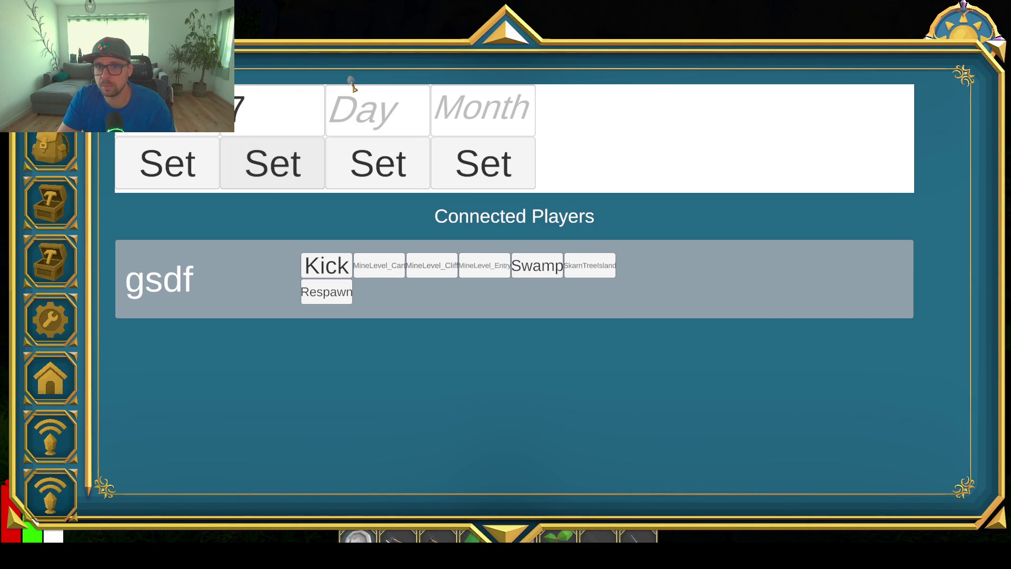
pyautogui.press('Escape')
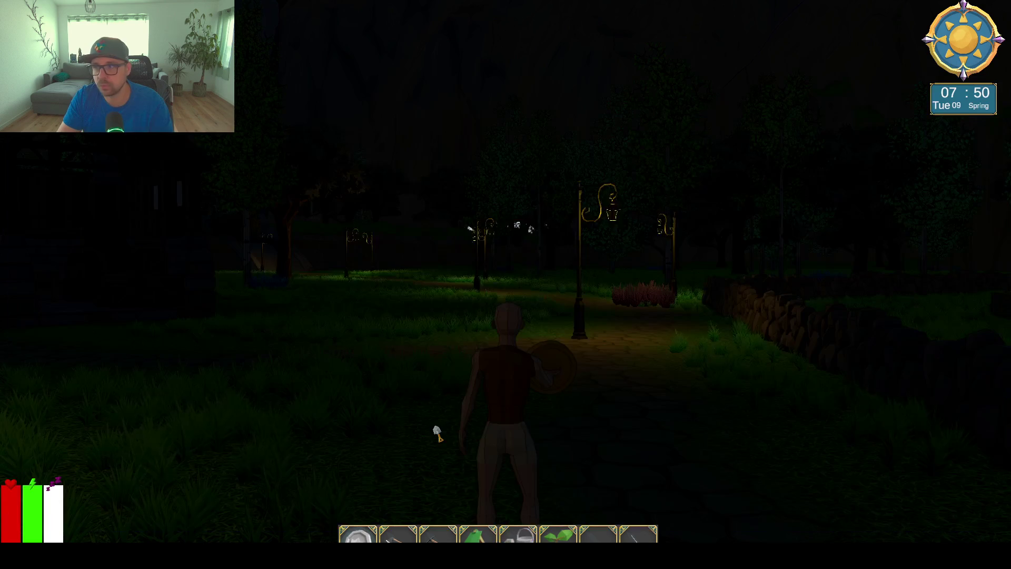
# Run the character through the daylit village toward the lamp post, briefly leaving and re-entering fullscreen.
pyautogui.press('w')
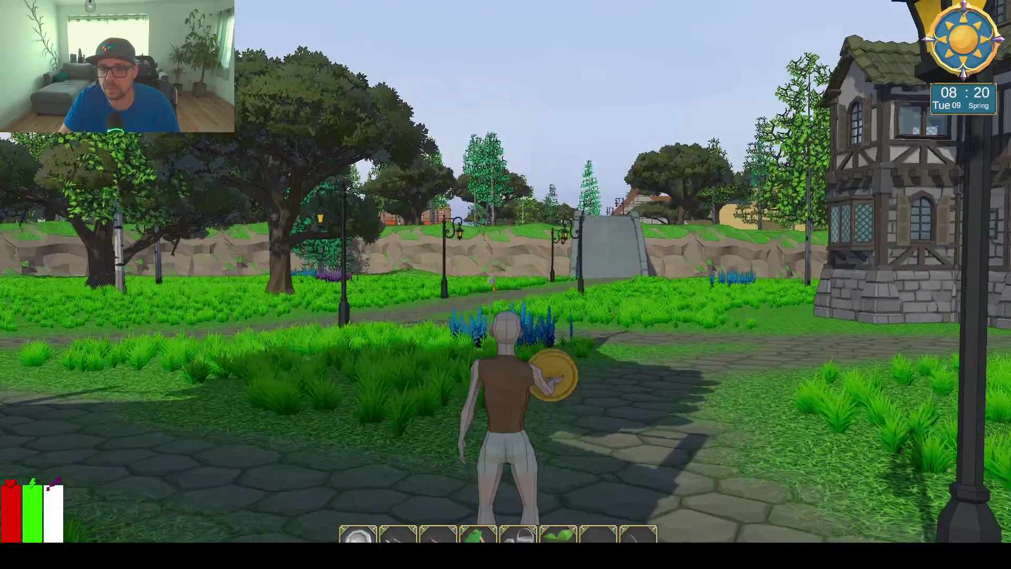
pyautogui.press('w')
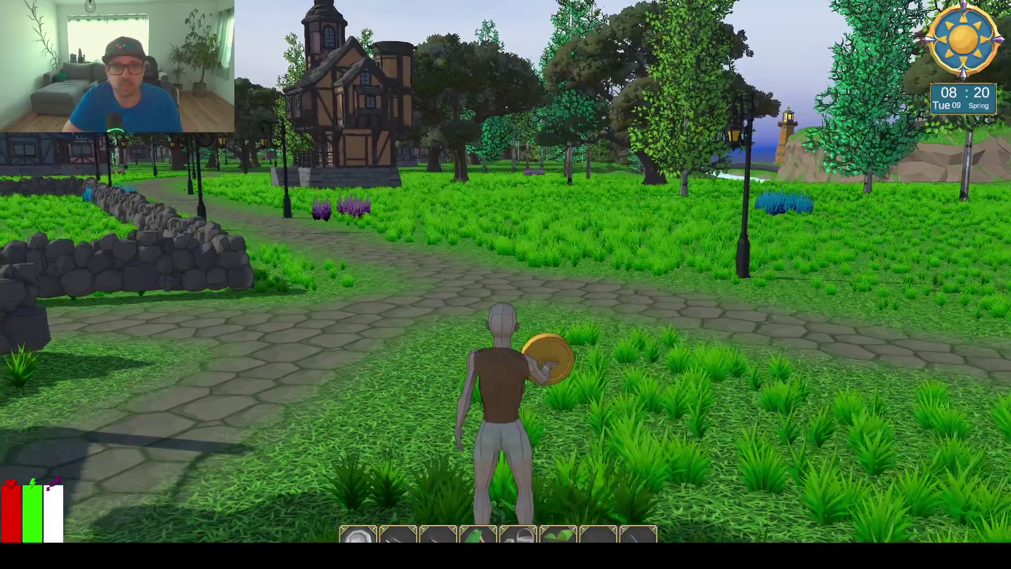
pyautogui.press('w')
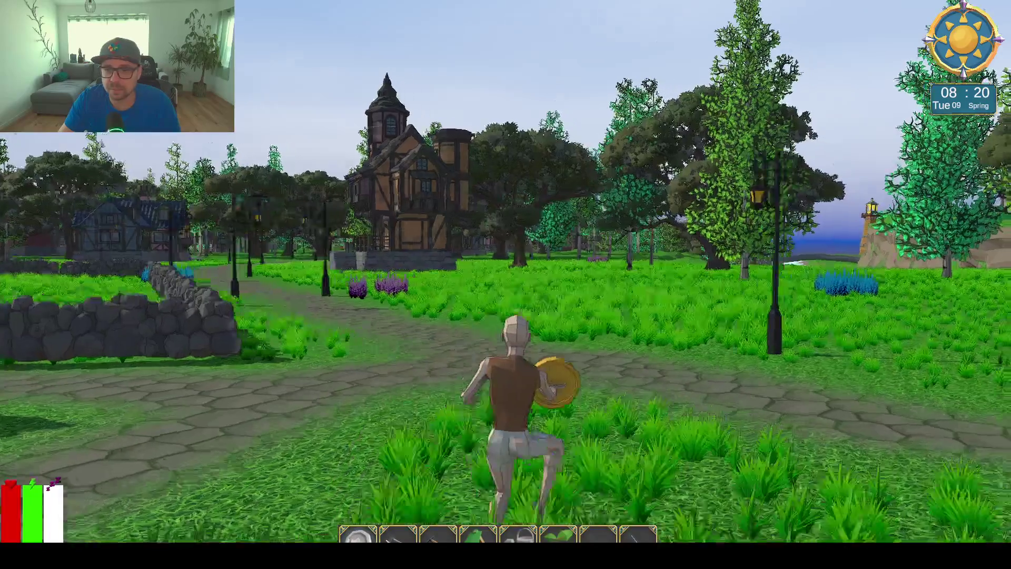
pyautogui.hotkey('alt', 'Tab')
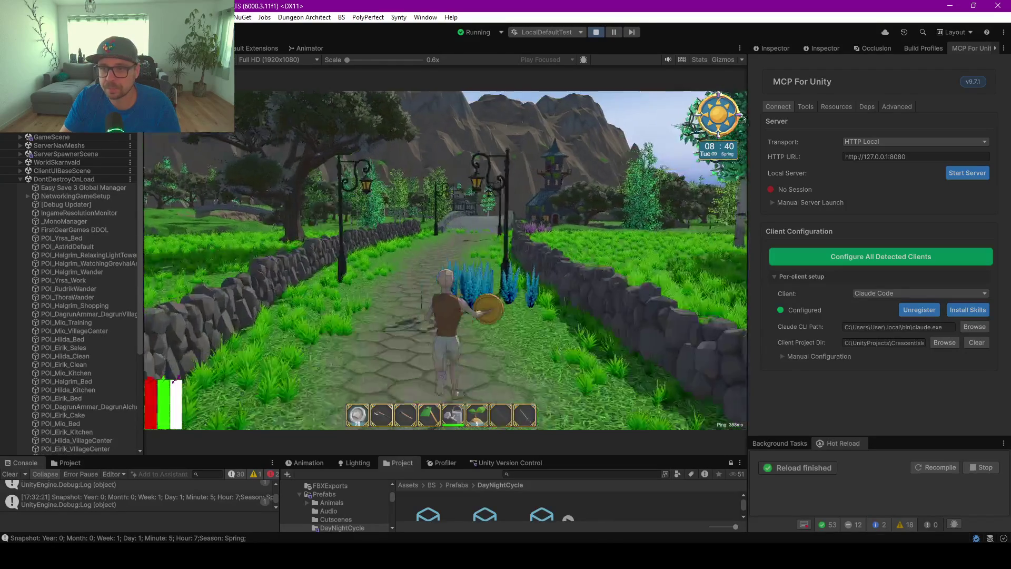
pyautogui.press('F10')
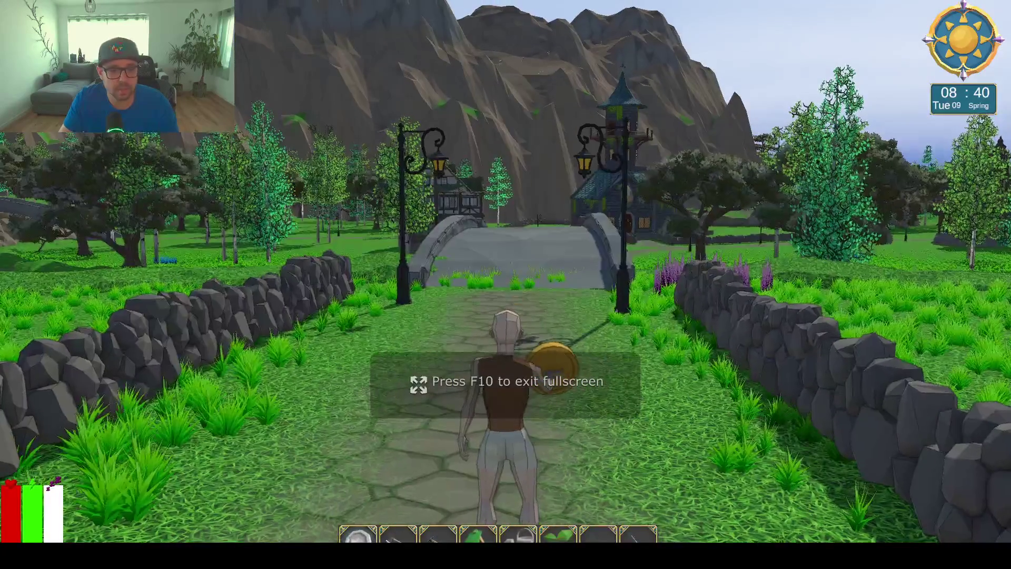
# Enter 18 as the hour in the admin panel so the village turns to dusk around 19:00.
pyautogui.press('Escape')
pyautogui.click(530, 135)
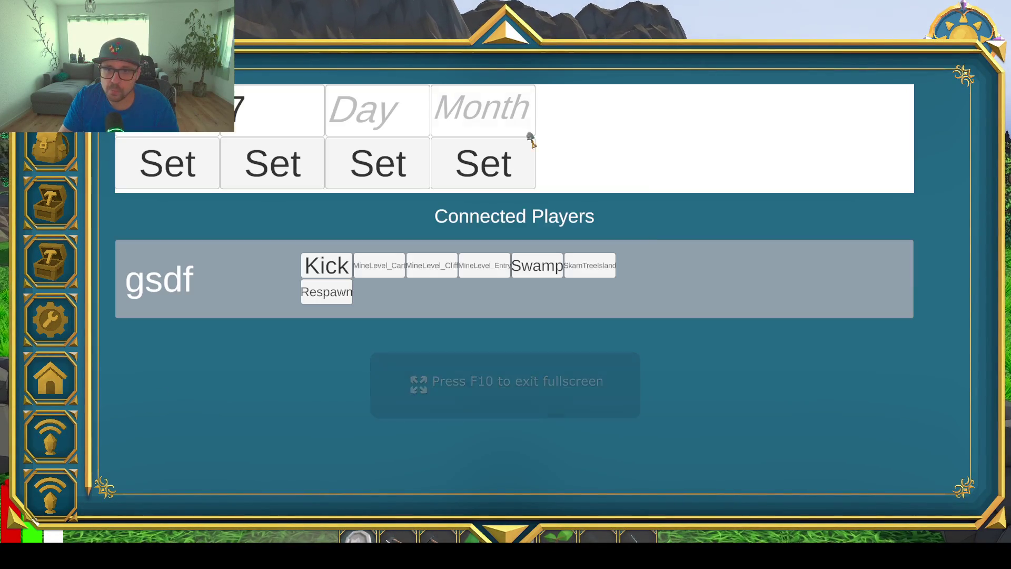
pyautogui.click(265, 125)
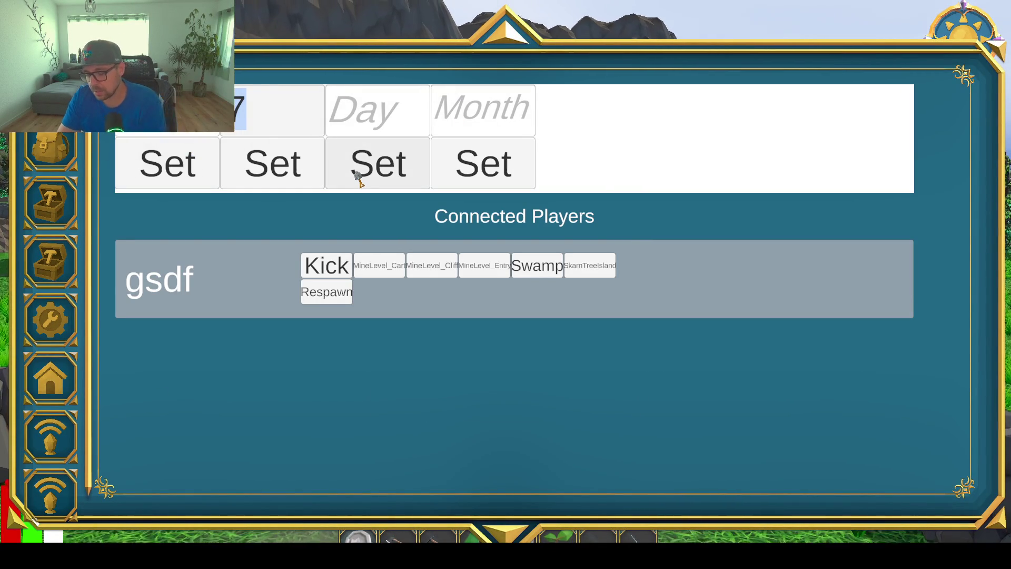
pyautogui.write('18')
pyautogui.press('Escape')
pyautogui.press('w')
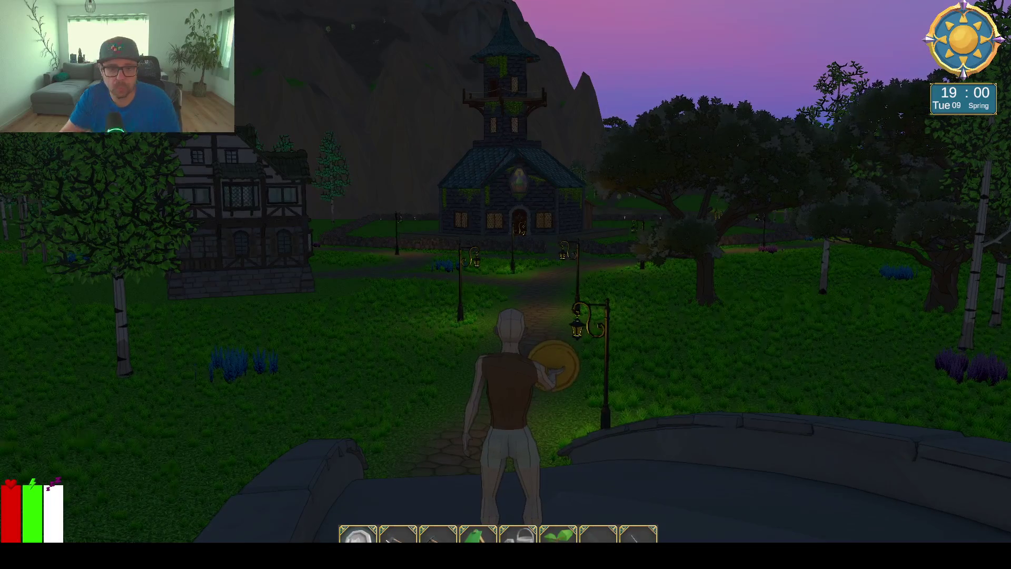
# Run the farmer up the lit dusk path toward the church and village houses.
pyautogui.press('w')
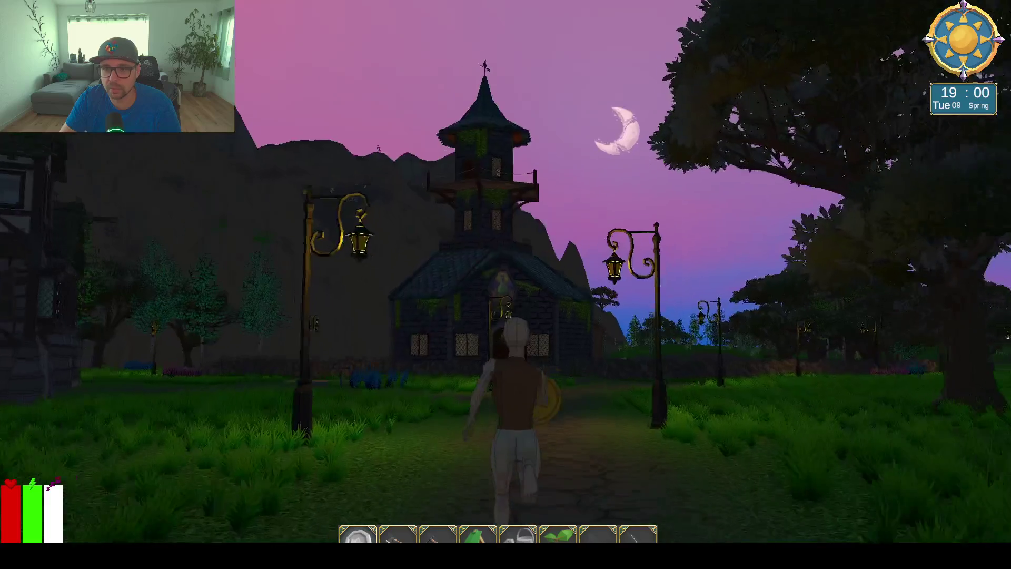
pyautogui.press('a')
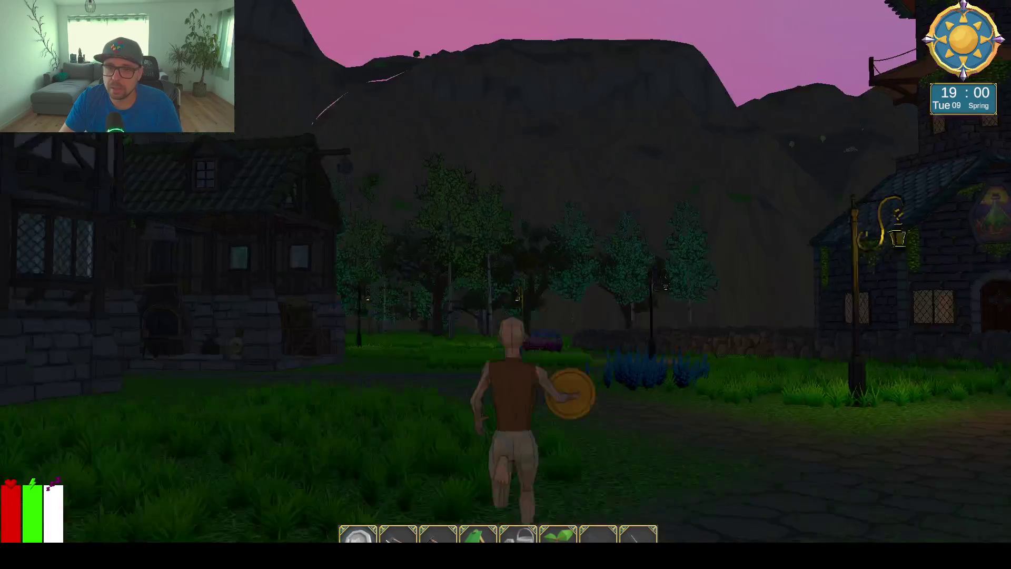
pyautogui.press('w')
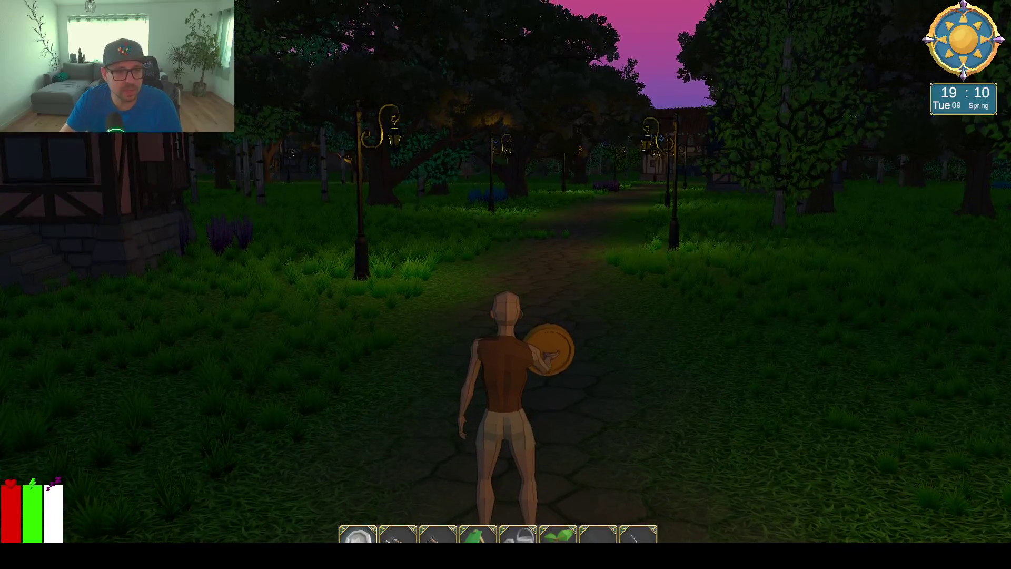
pyautogui.press('w')
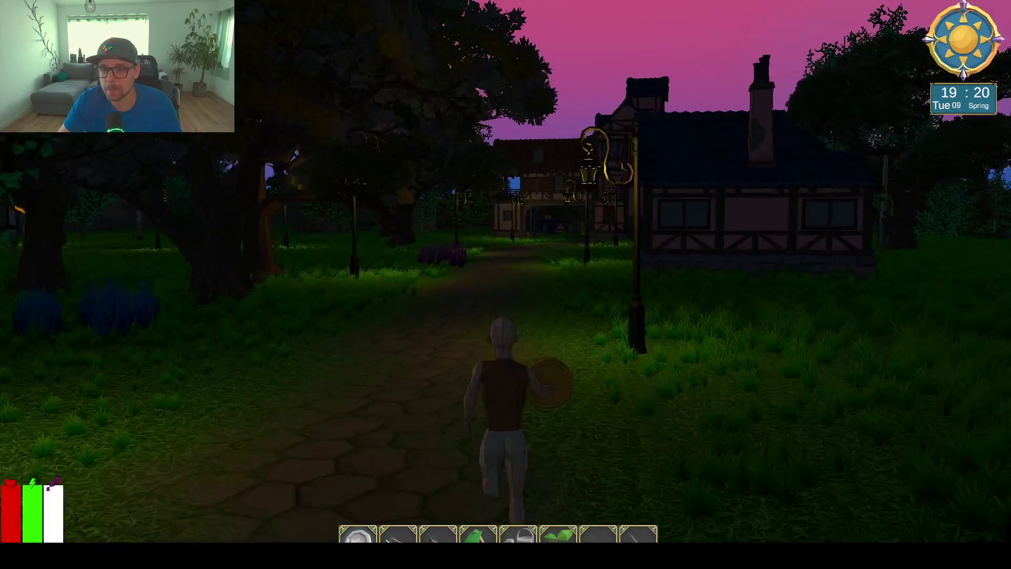
pyautogui.press('w')
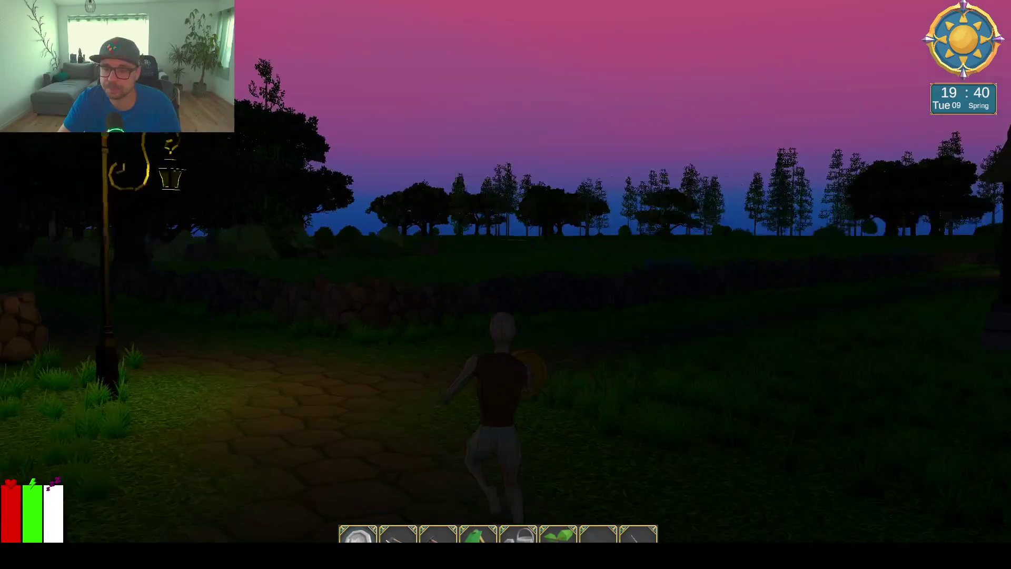
pyautogui.press('w')
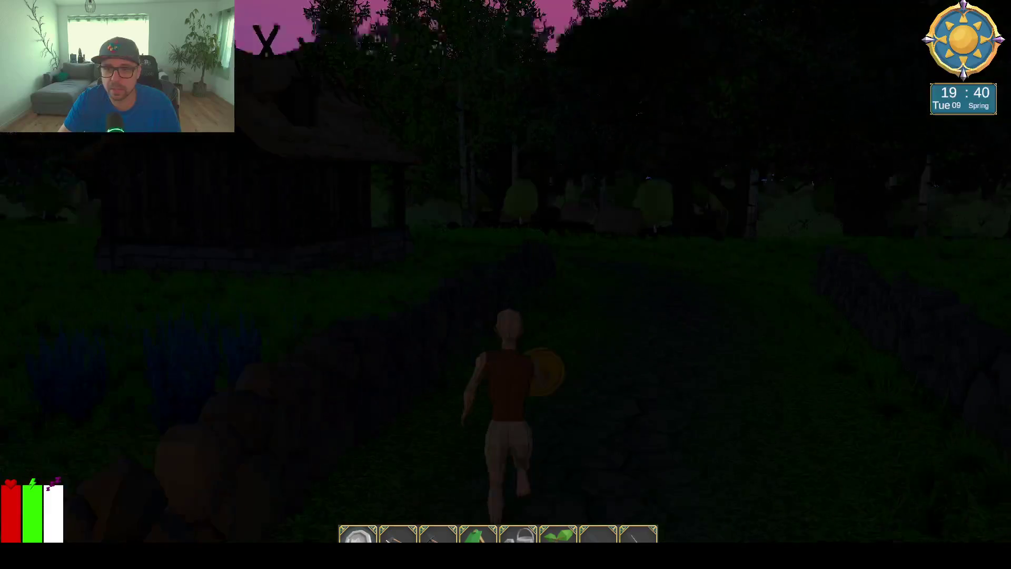
pyautogui.press('w')
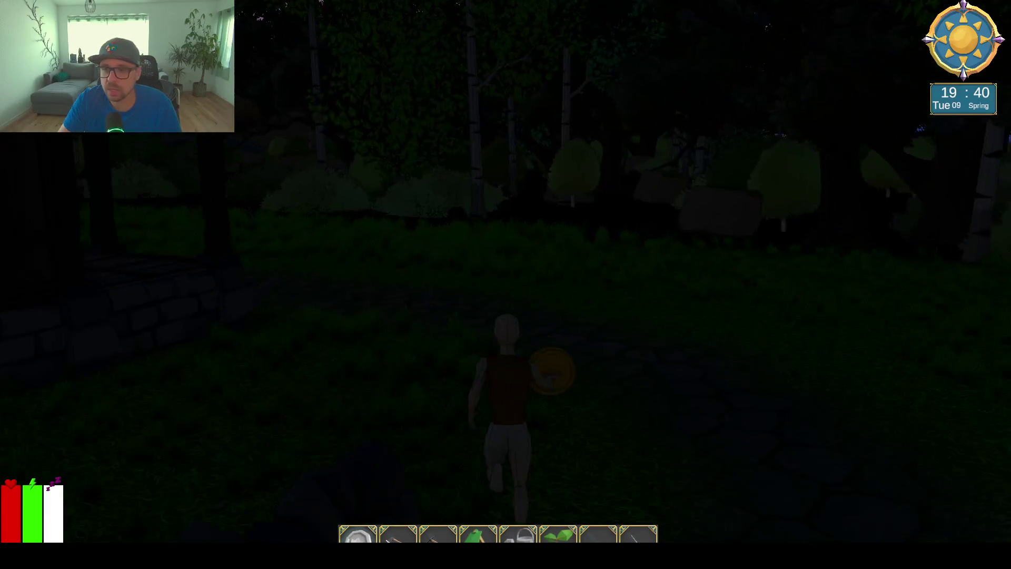
pyautogui.press('w')
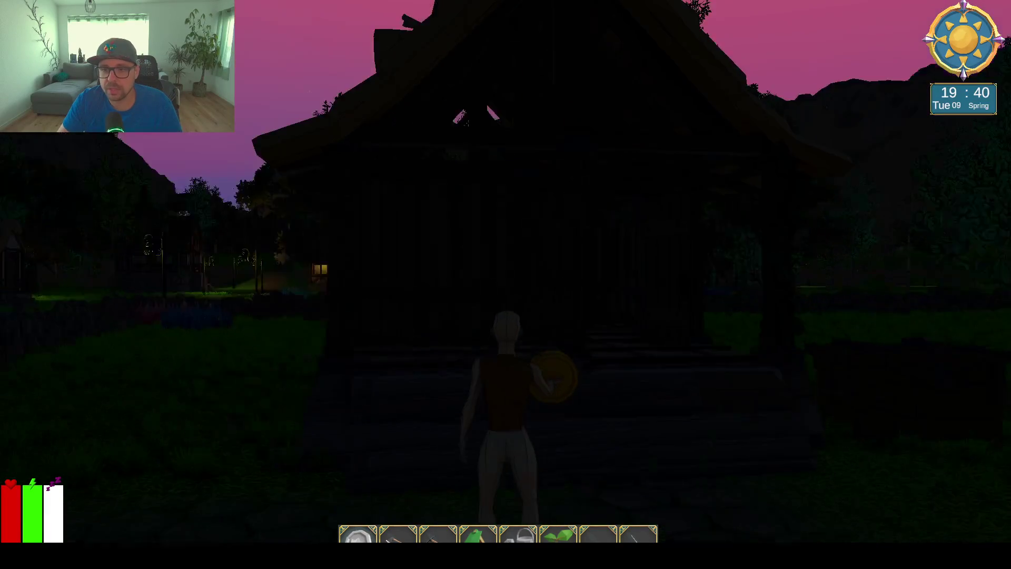
pyautogui.press('w')
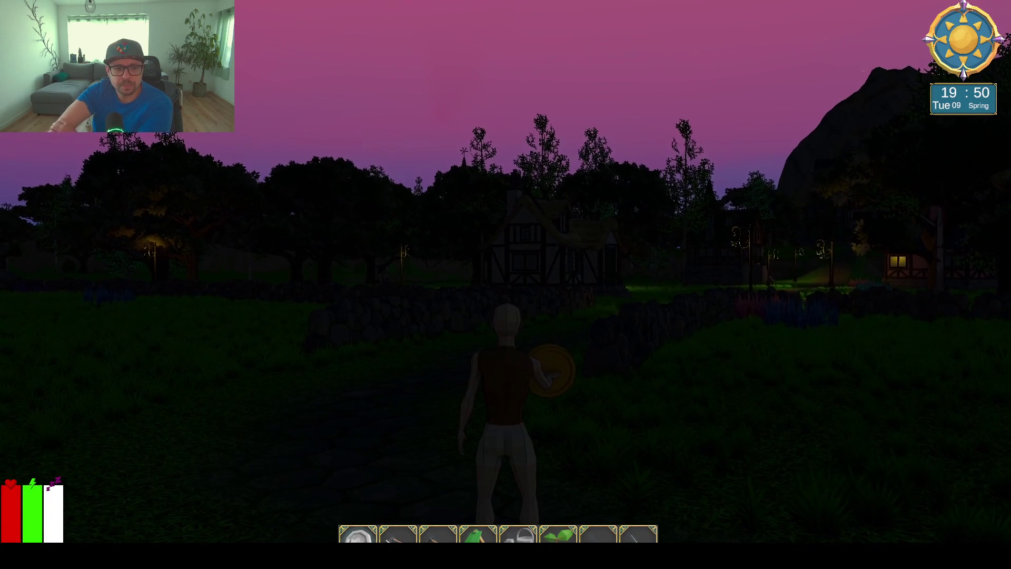
# Continue along the lamp-lit path to the wooden house and rest in the bed until 06:00.
pyautogui.press('w')
pyautogui.press('w')
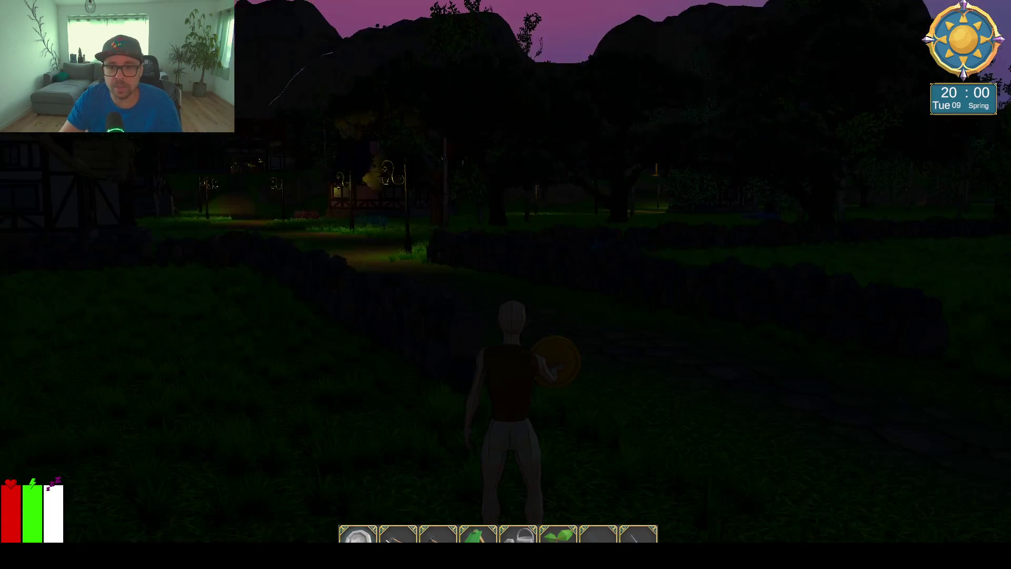
pyautogui.press('w')
pyautogui.press('w')
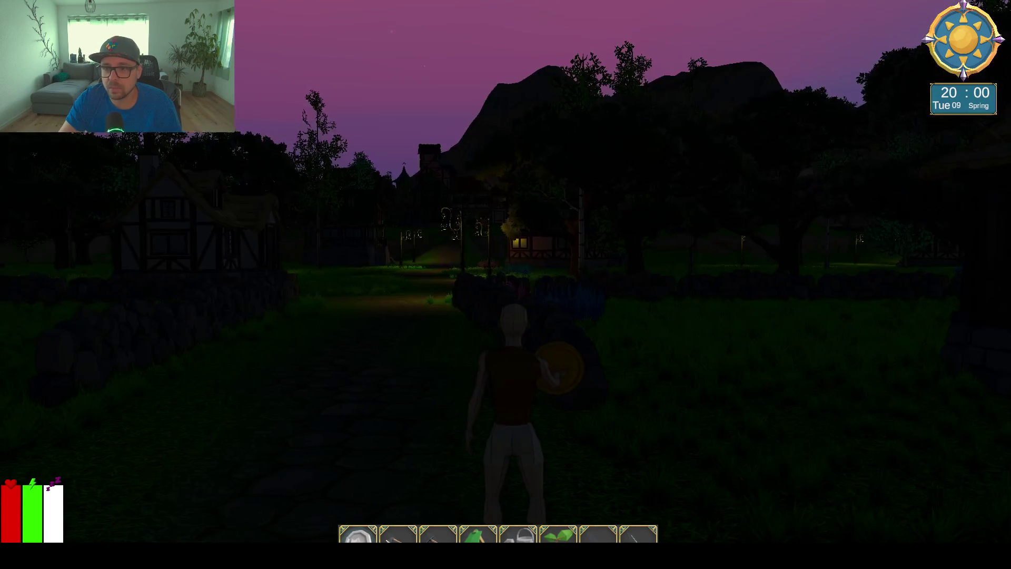
pyautogui.press('w')
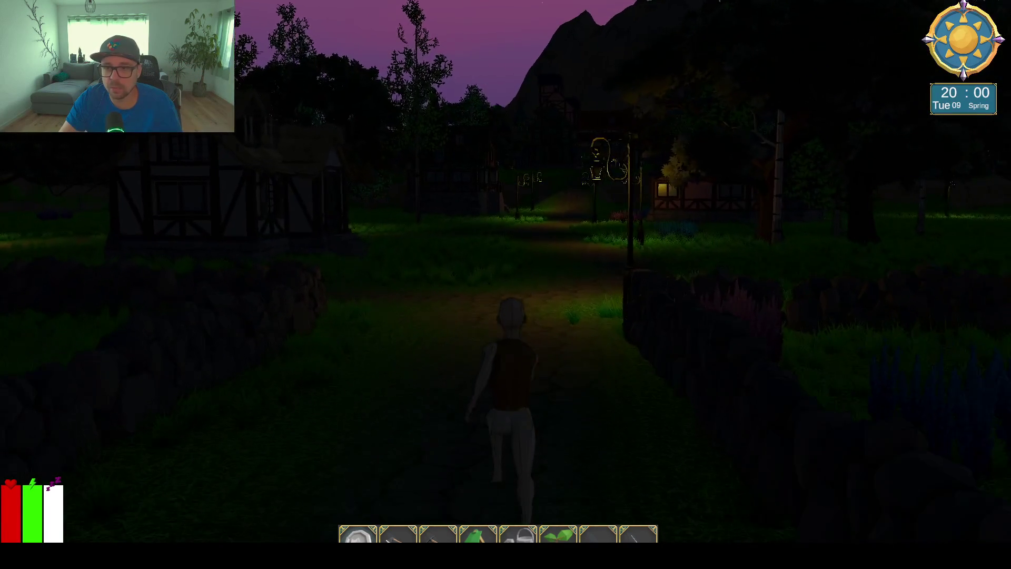
pyautogui.press('w')
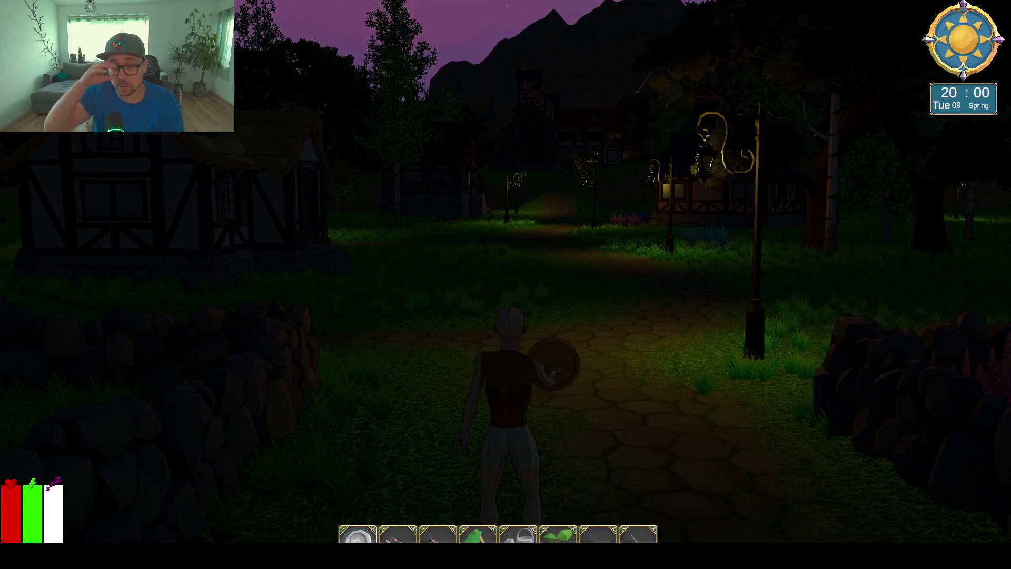
pyautogui.press('w')
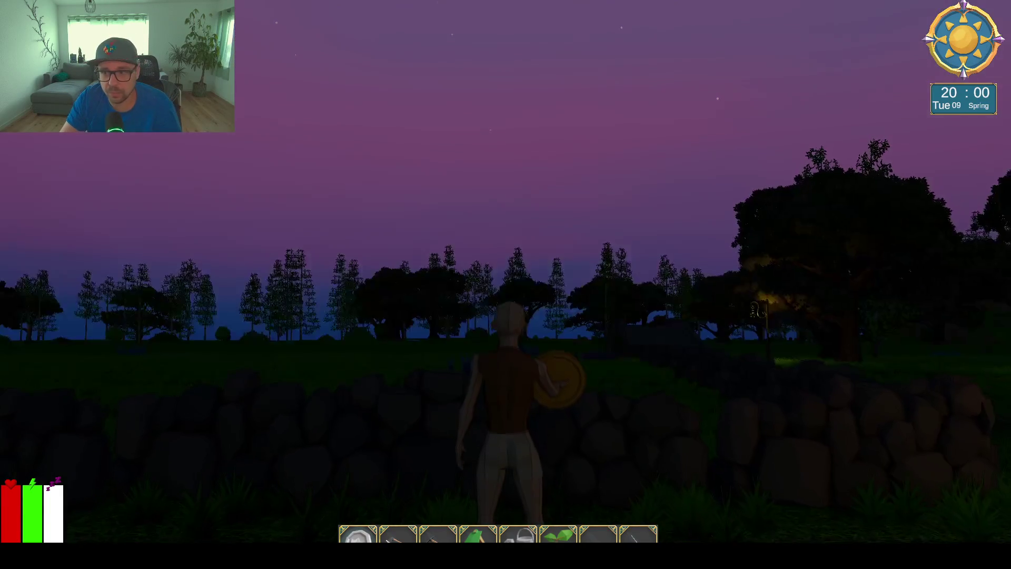
pyautogui.press('w')
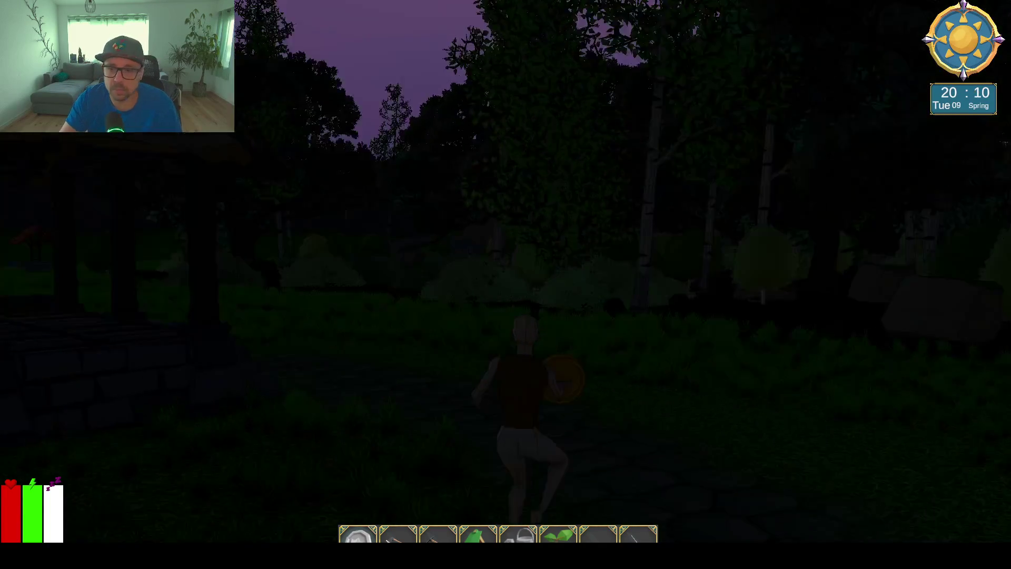
pyautogui.press('w')
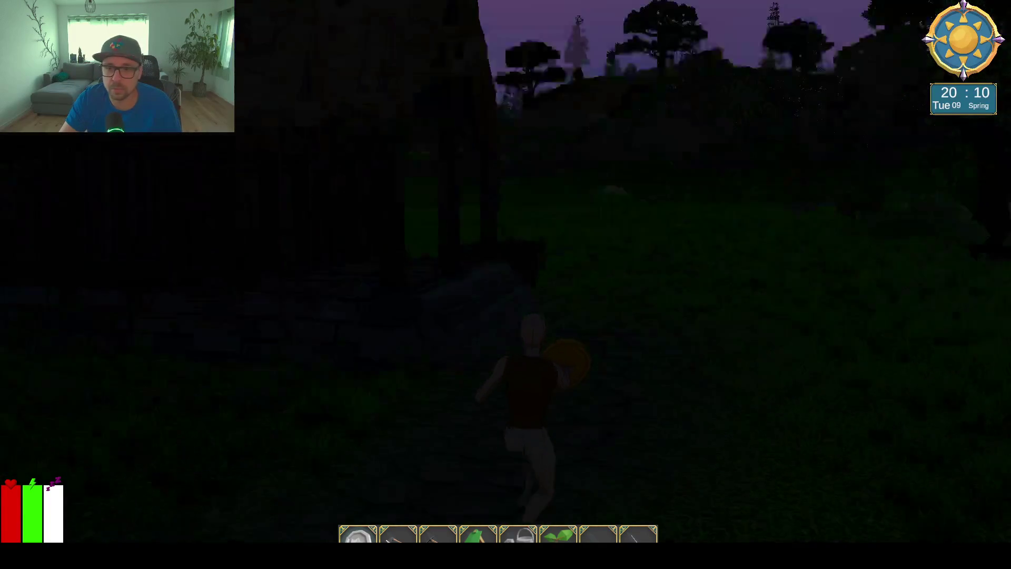
pyautogui.press('w')
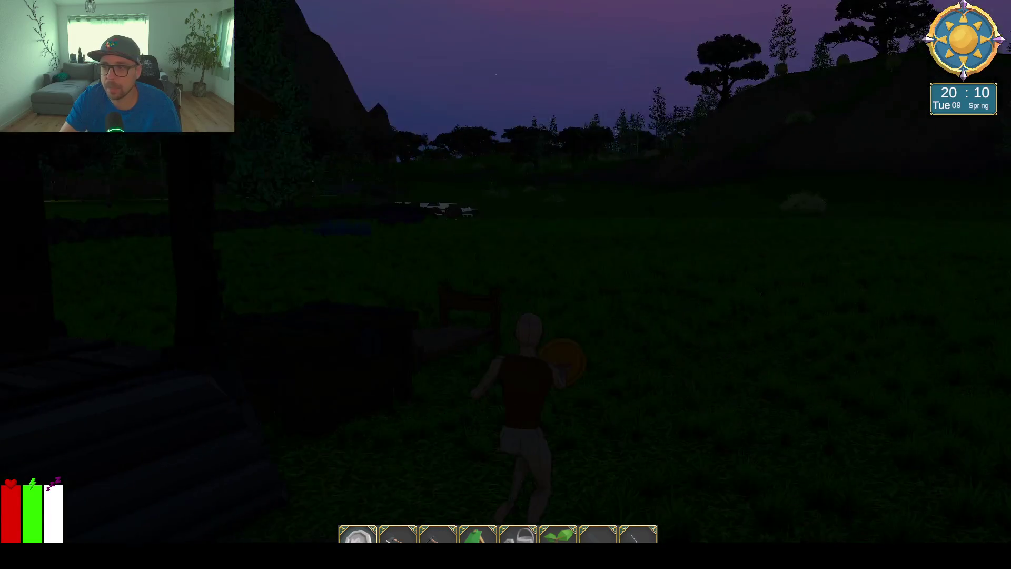
pyautogui.press('e')
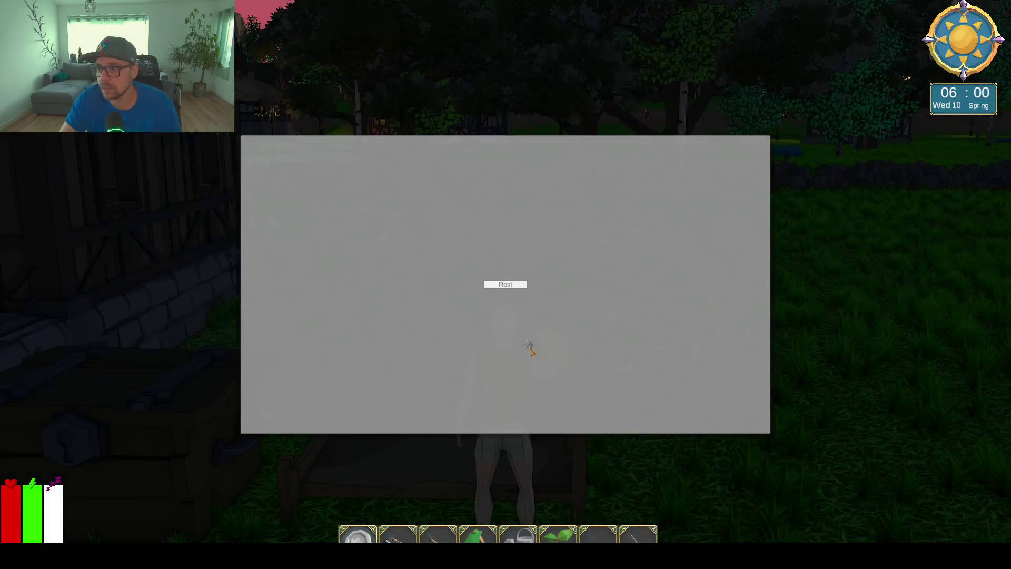
# Sleep through the night to 06:00 on Wed 10, then run the farmer onto the stone village path.
pyautogui.press('w')
pyautogui.press('a')
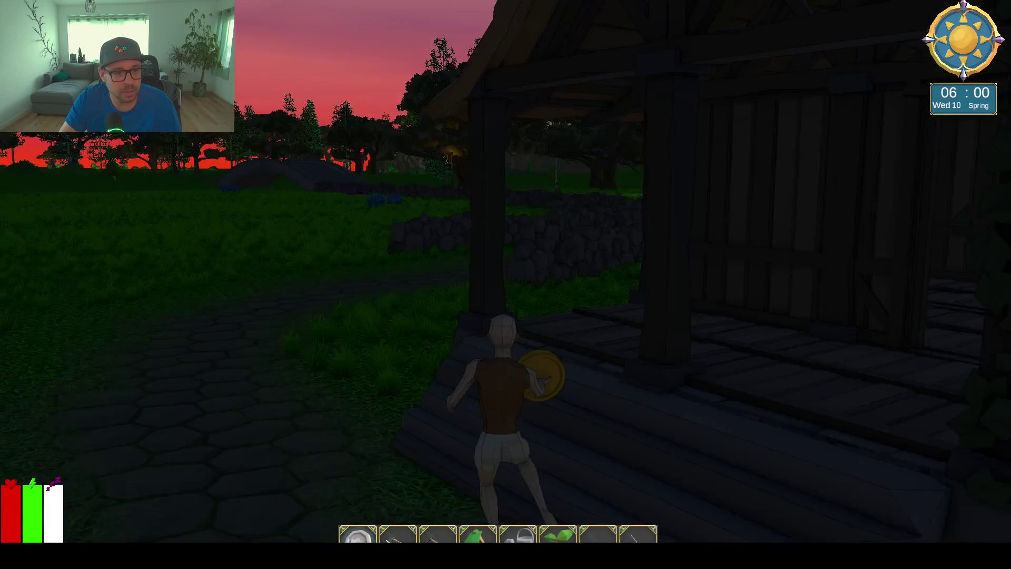
pyautogui.press('w')
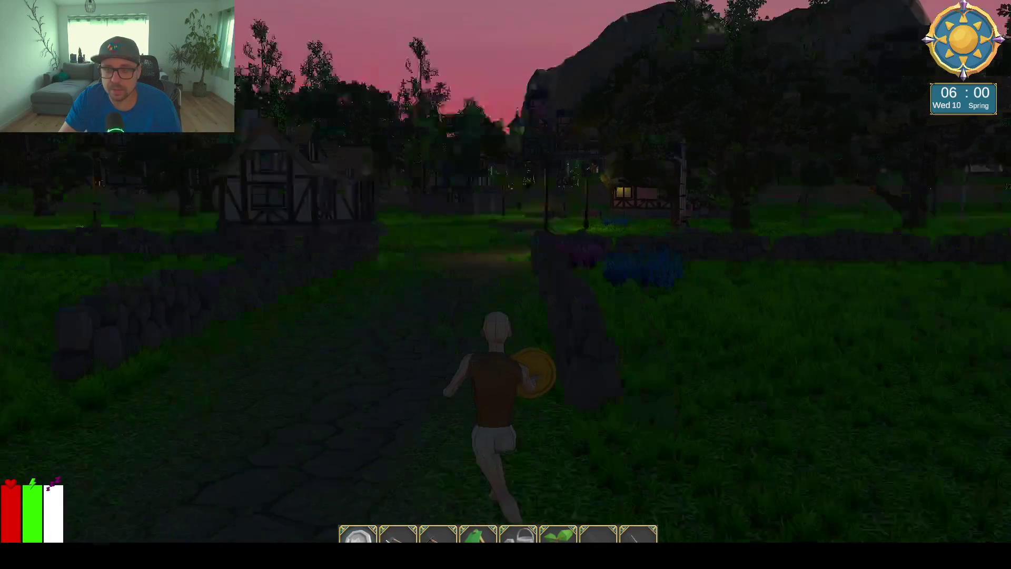
pyautogui.press('w')
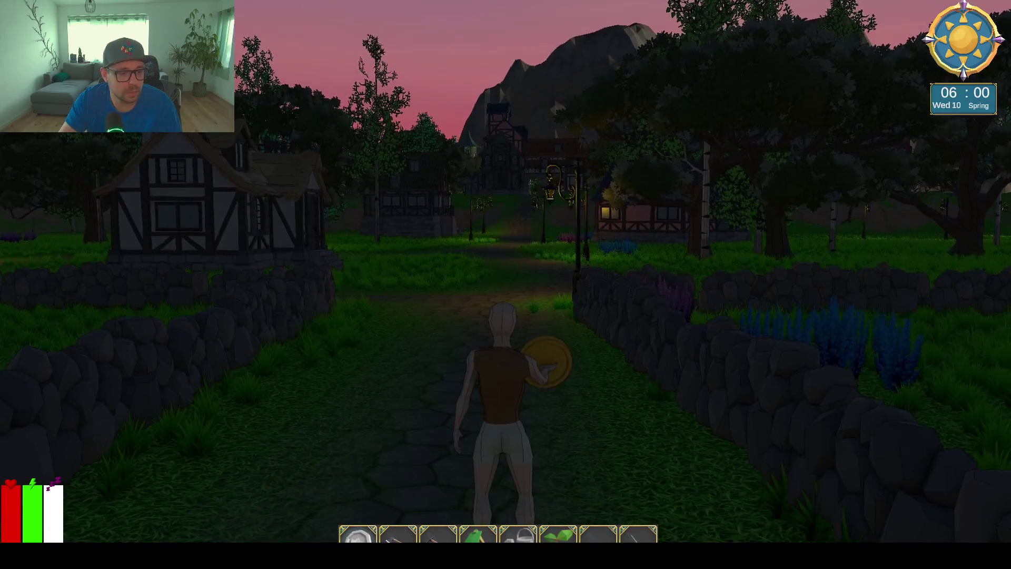
pyautogui.press('w')
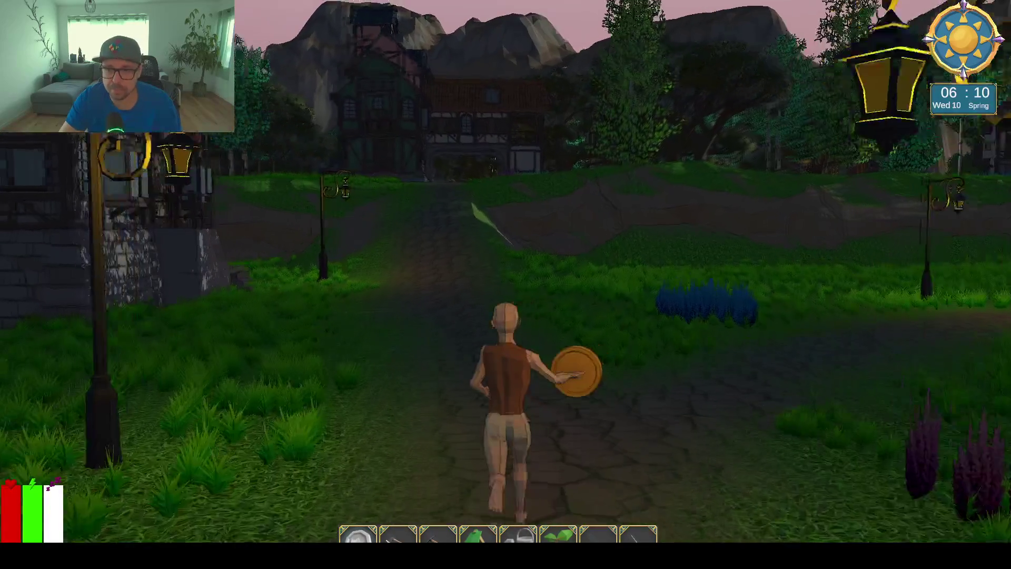
# Run past the house and tower through the village to the lamp posts, then bring up the calculator beside the game.
pyautogui.press('w')
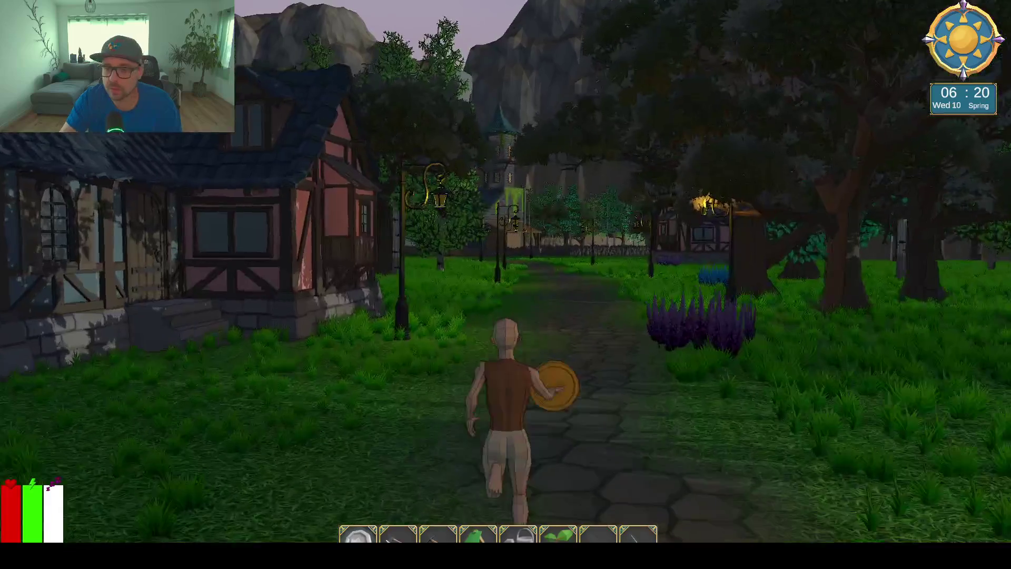
pyautogui.press('w')
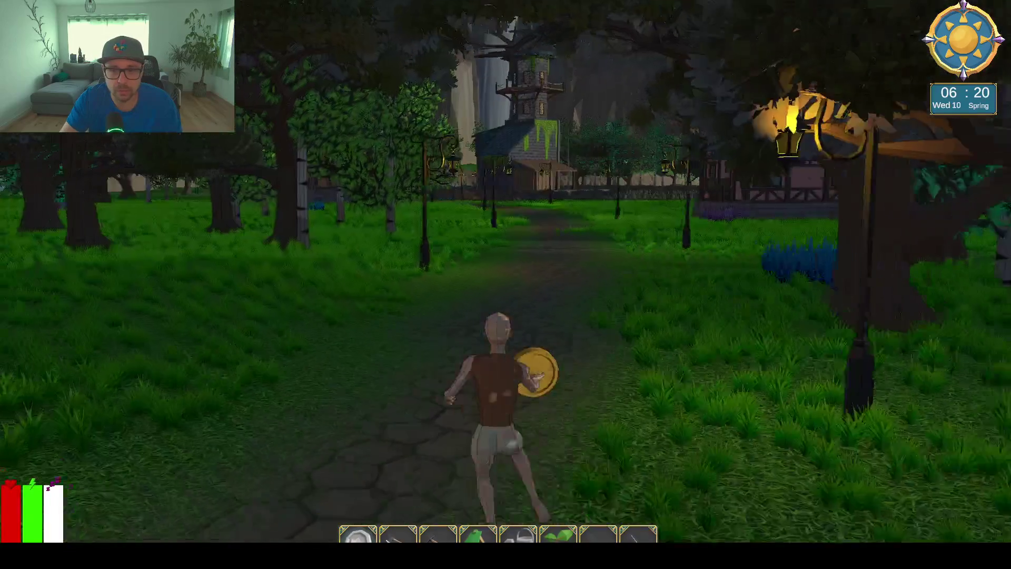
pyautogui.press('w')
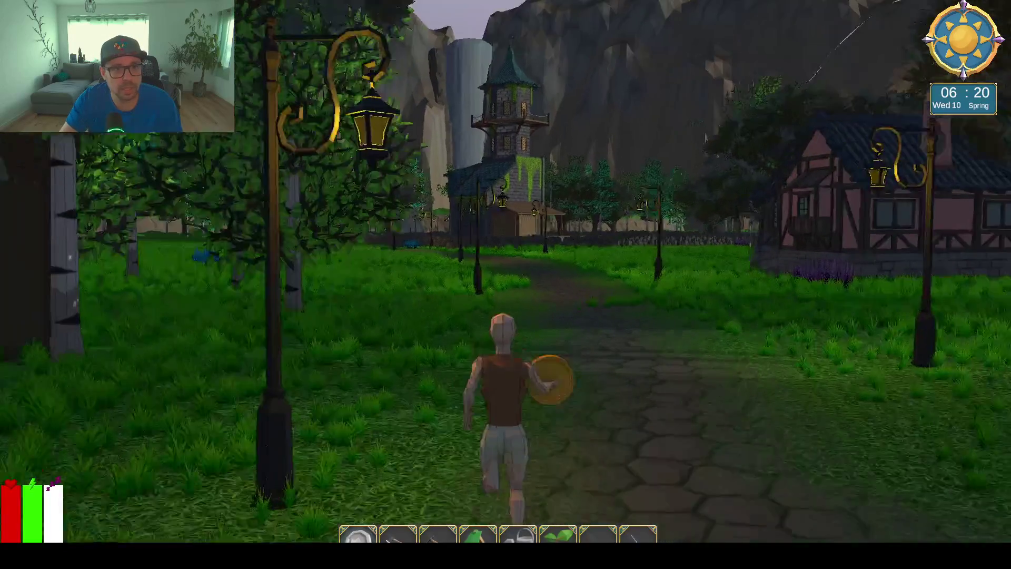
pyautogui.press('w')
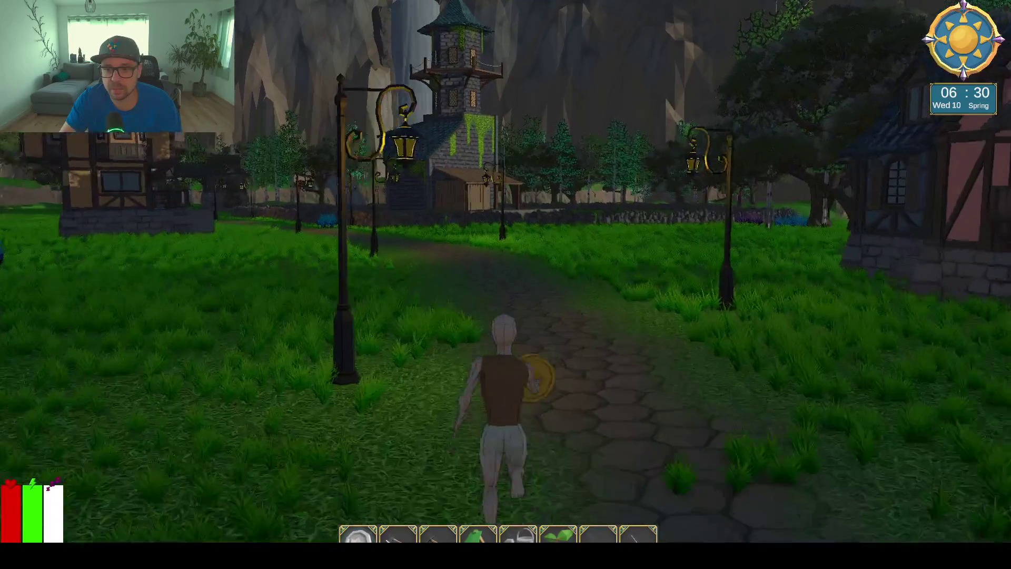
pyautogui.press('w')
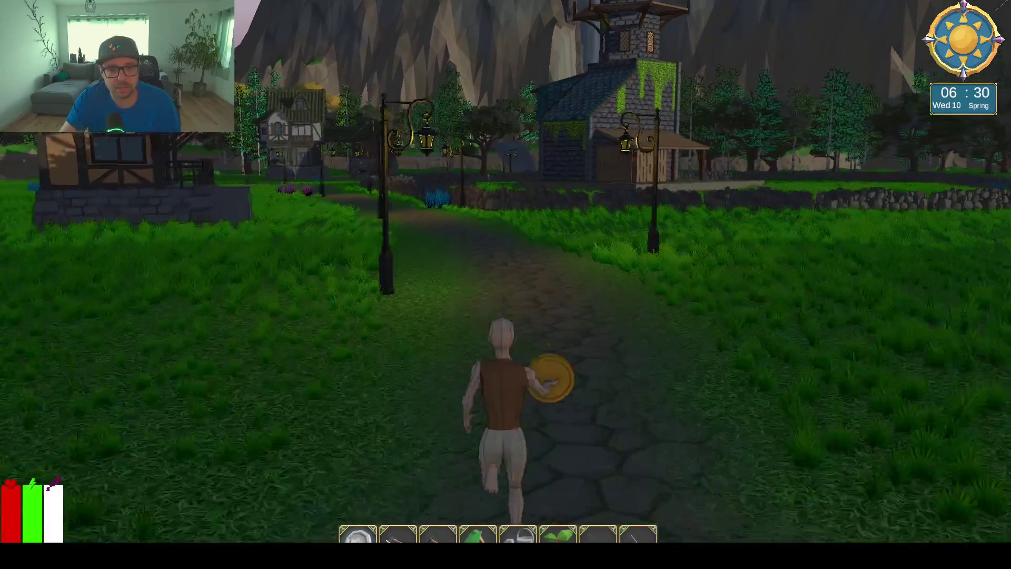
pyautogui.press('w')
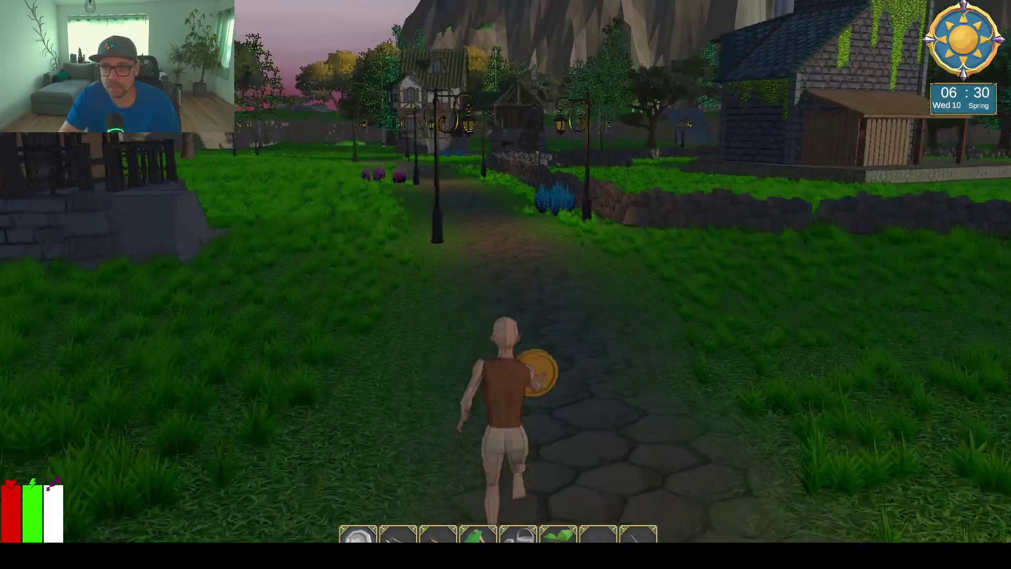
pyautogui.press('w')
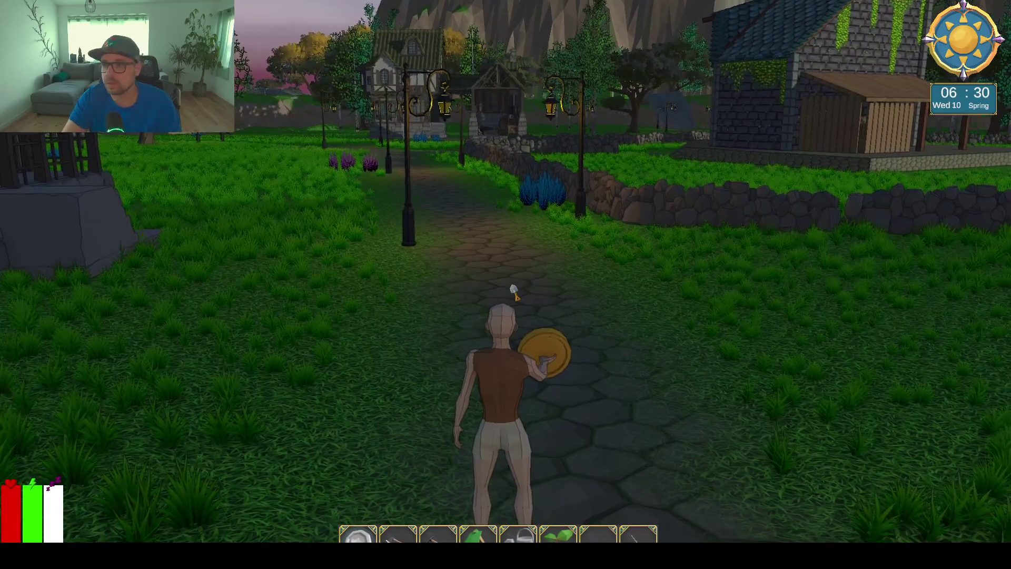
pyautogui.press('XF86Calculator')
pyautogui.moveTo(240, 182); pyautogui.dragTo(207, 174)
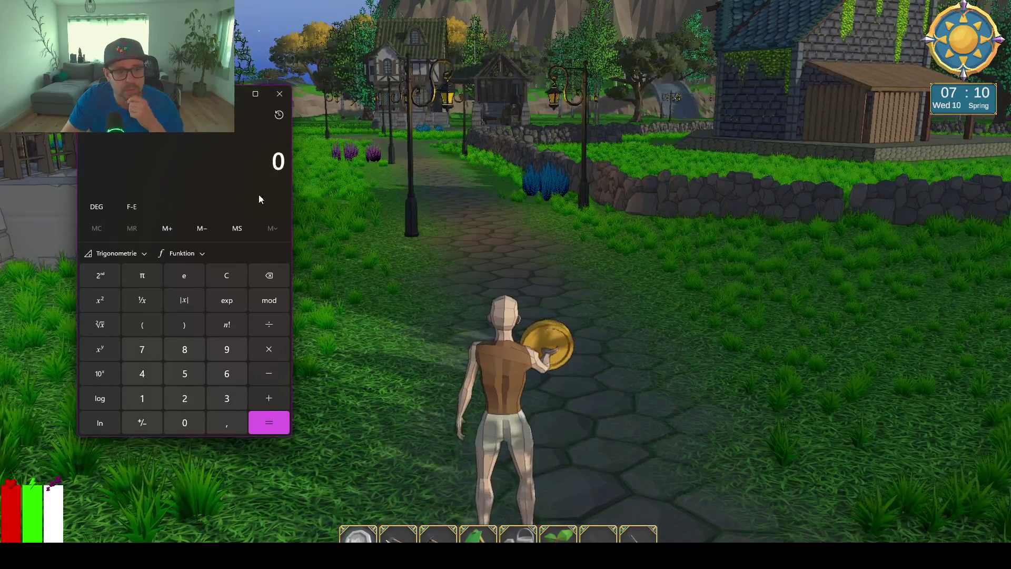
# Compute 200 × 12 = 2.400, multiply by 2000 to get 4.800.000, then close Calculator.
pyautogui.write('200')
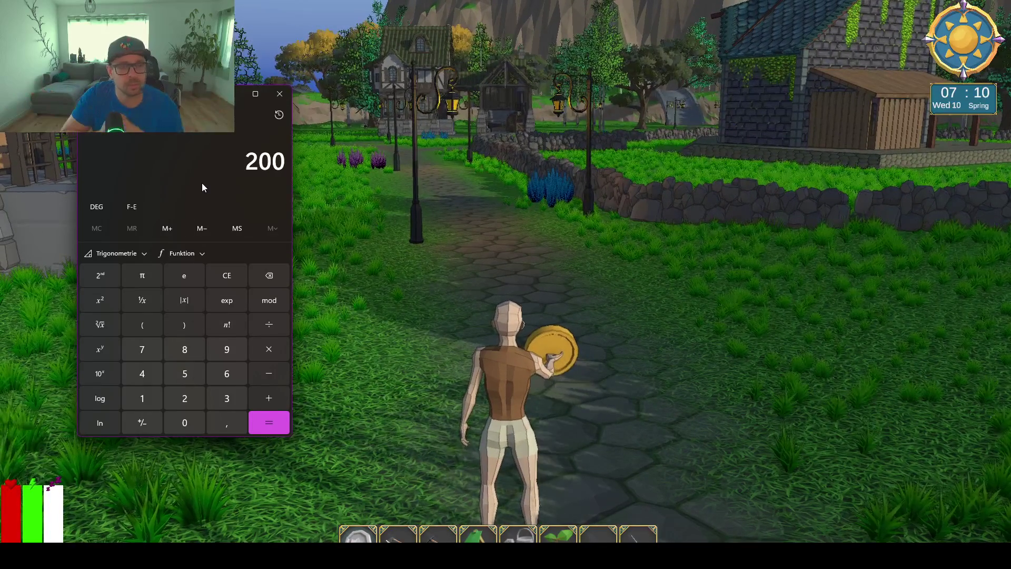
pyautogui.write('*')
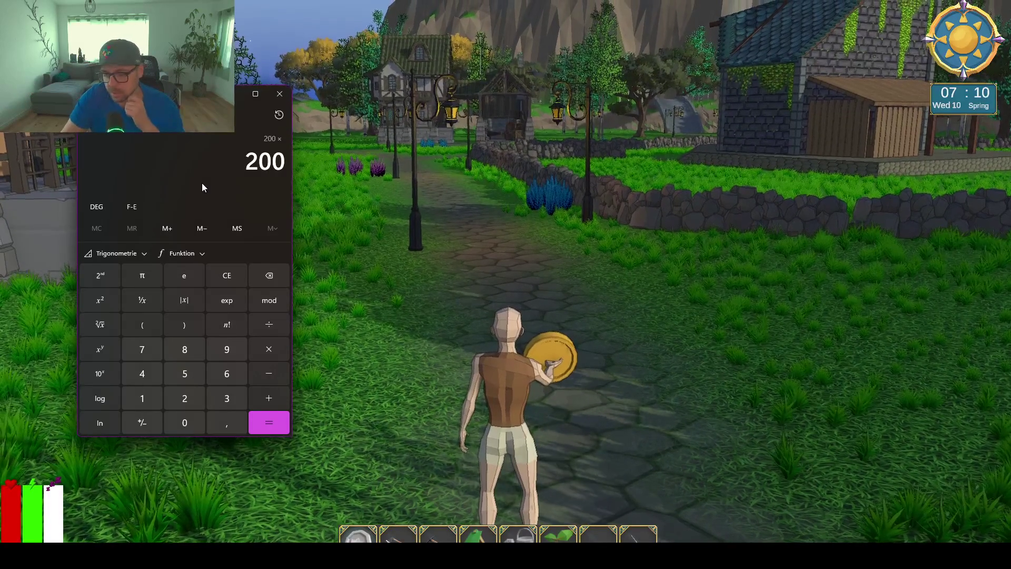
pyautogui.write('12')
pyautogui.press('Return')
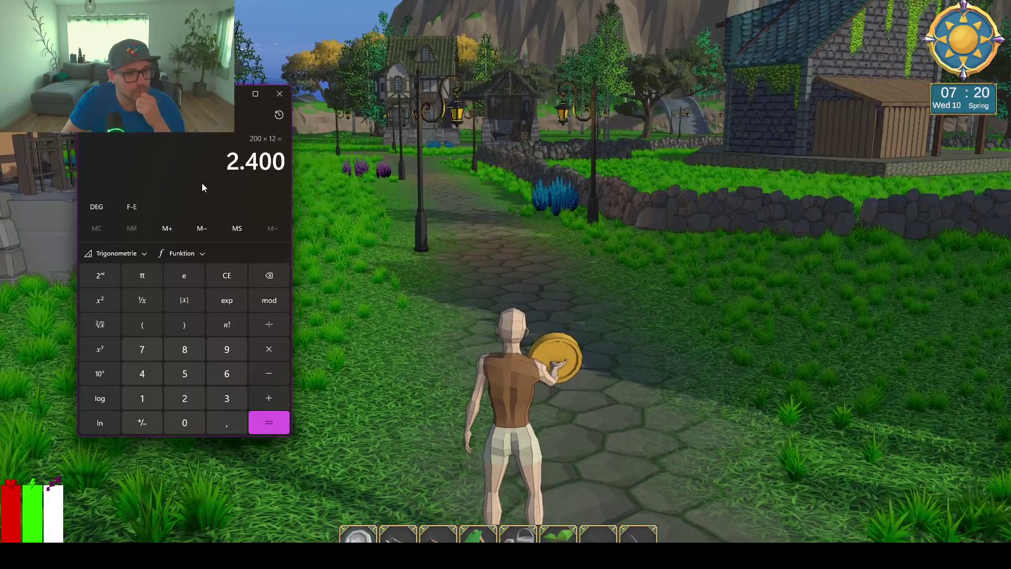
pyautogui.press('*')
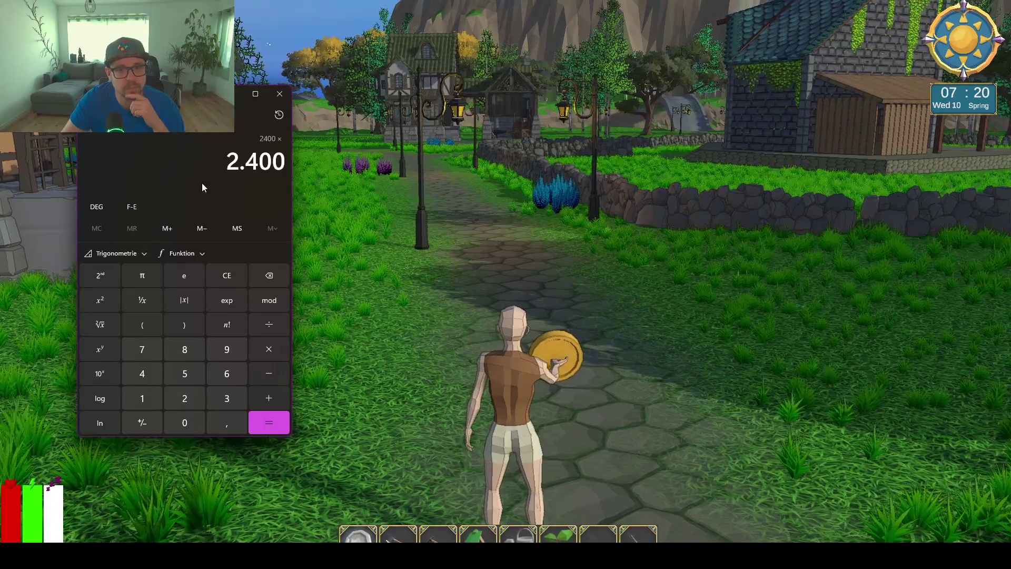
pyautogui.write('2000')
pyautogui.press('Return')
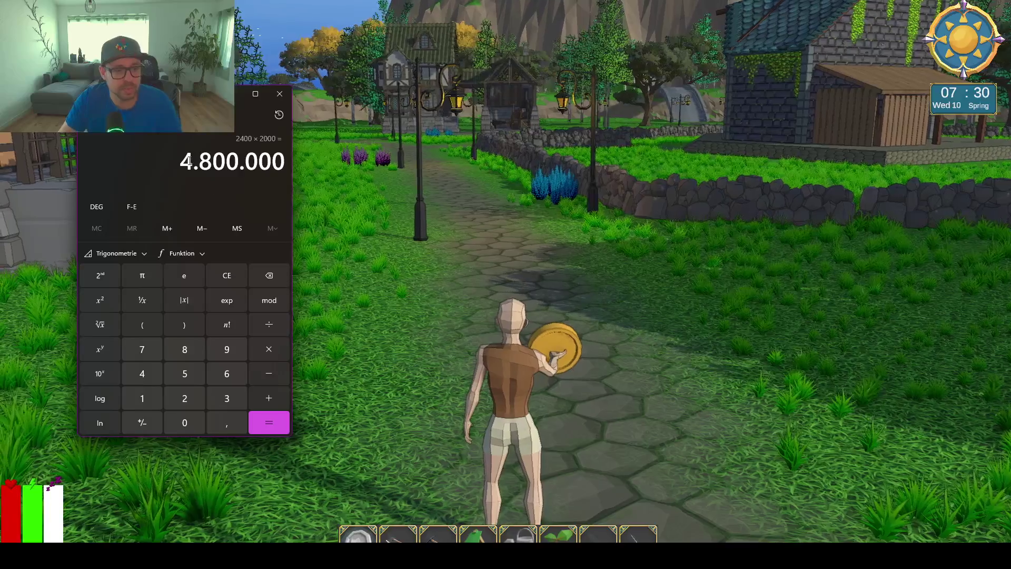
pyautogui.click(235, 100)
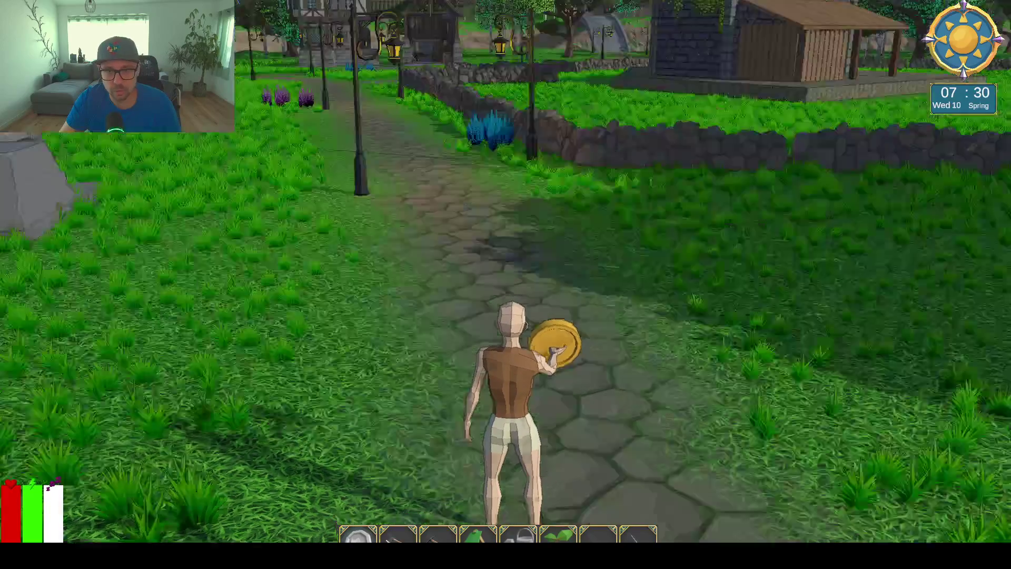
# Resume running the farmer through the daytime village toward the open meadow.
pyautogui.press('w')
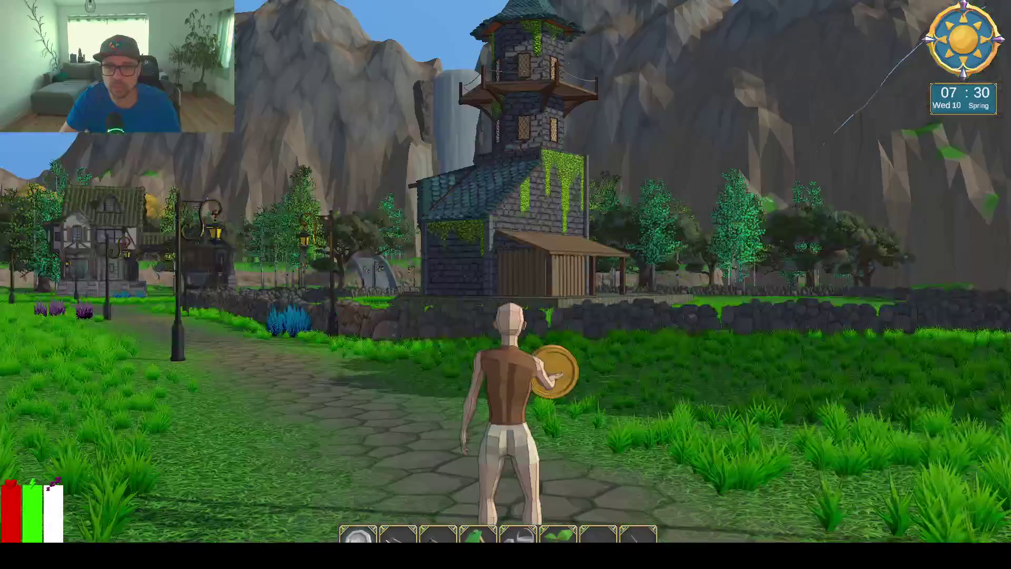
pyautogui.press('1')
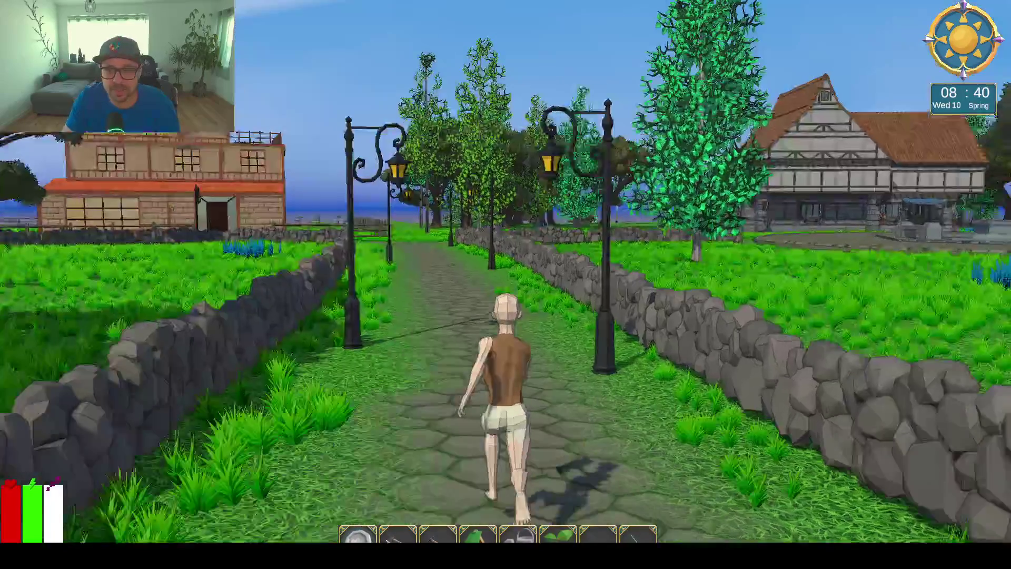
# Run the farmer down the stone path, across the bridge and on toward the forest boulders.
pyautogui.press('w')
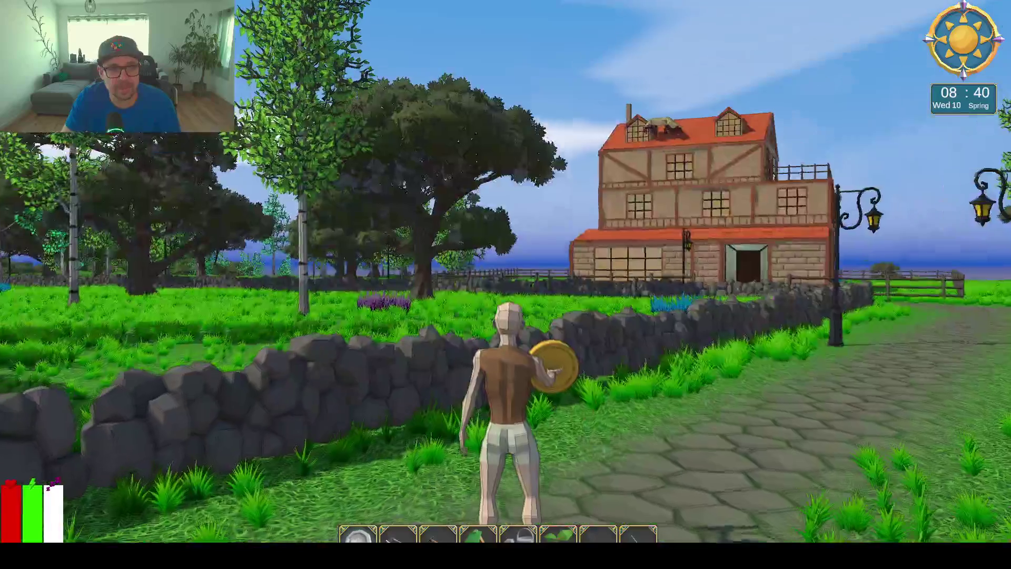
pyautogui.press('w')
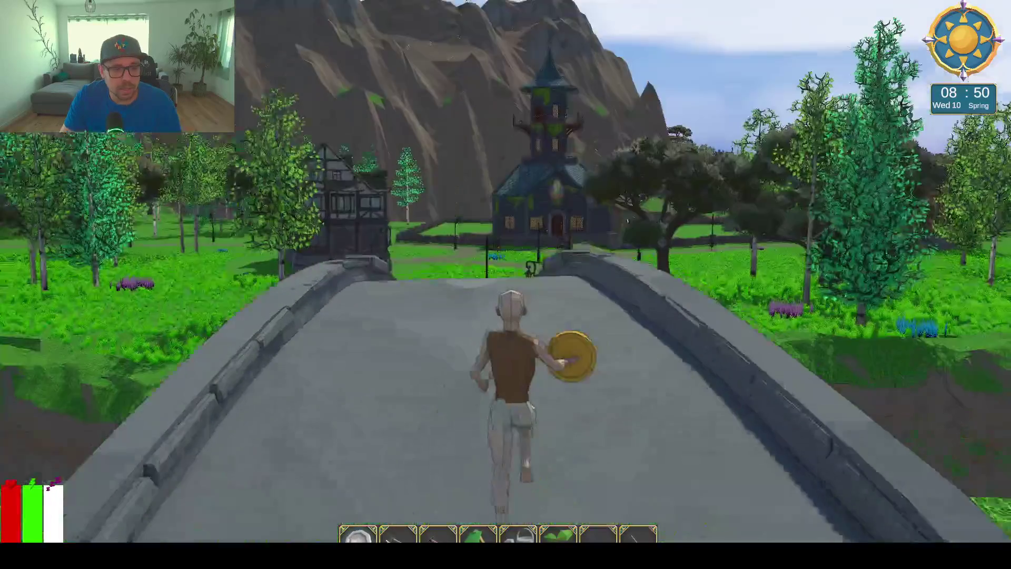
pyautogui.press('w')
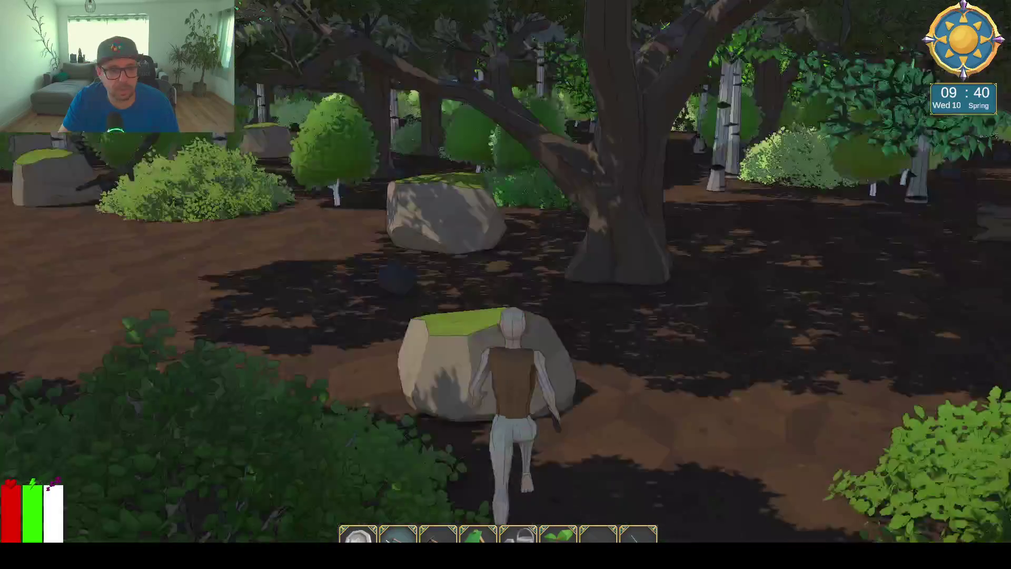
# Run into the forest, swing at the fallen log and check the inventory.
pyautogui.press('w')
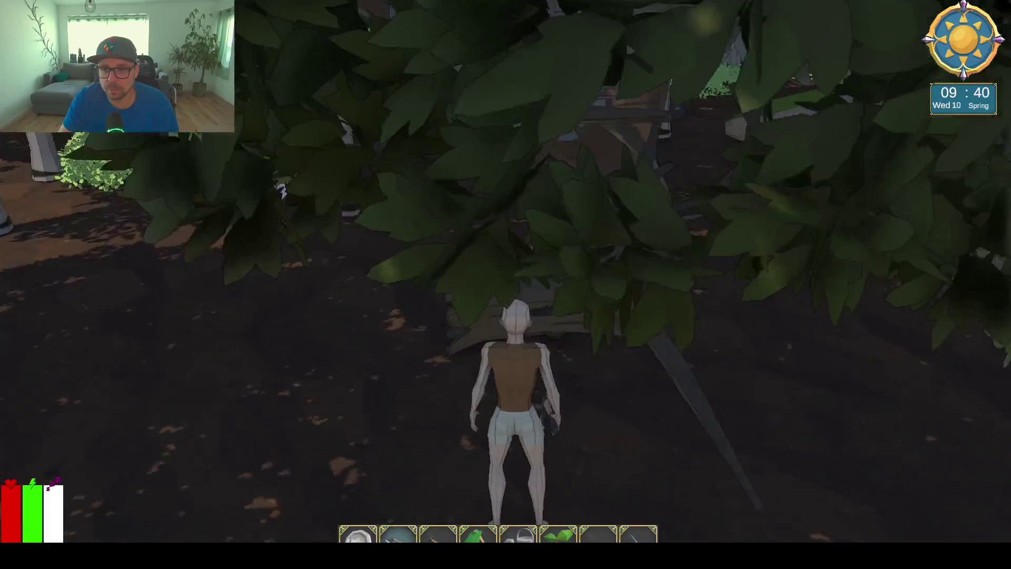
pyautogui.press('w')
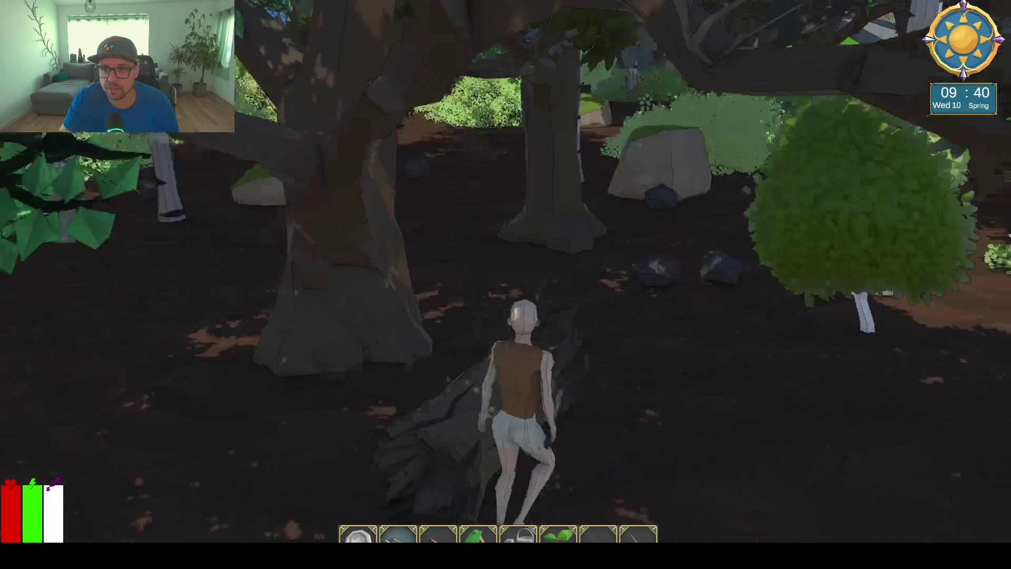
pyautogui.press('e')
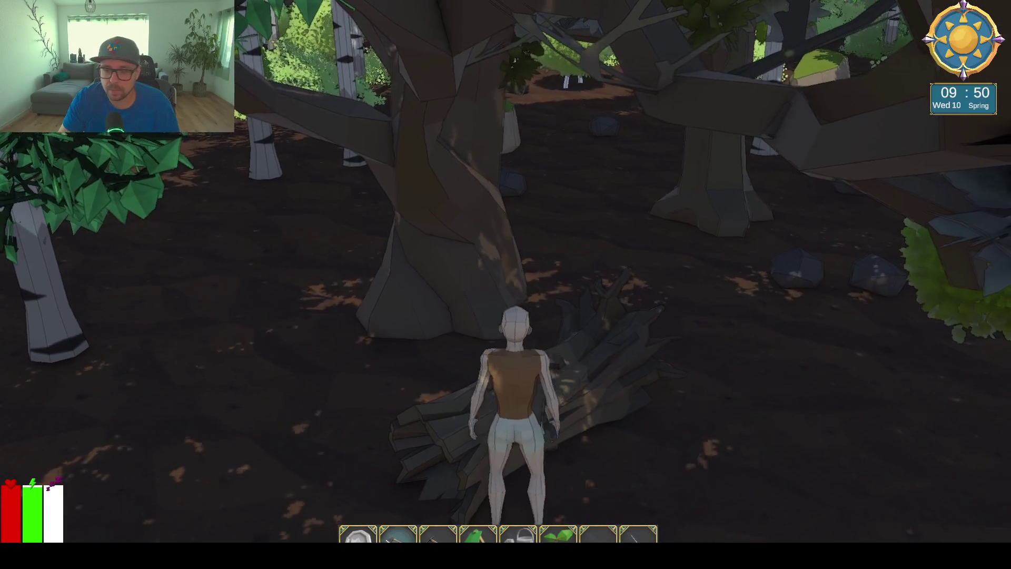
pyautogui.press('w')
pyautogui.press('i')
pyautogui.press('i')
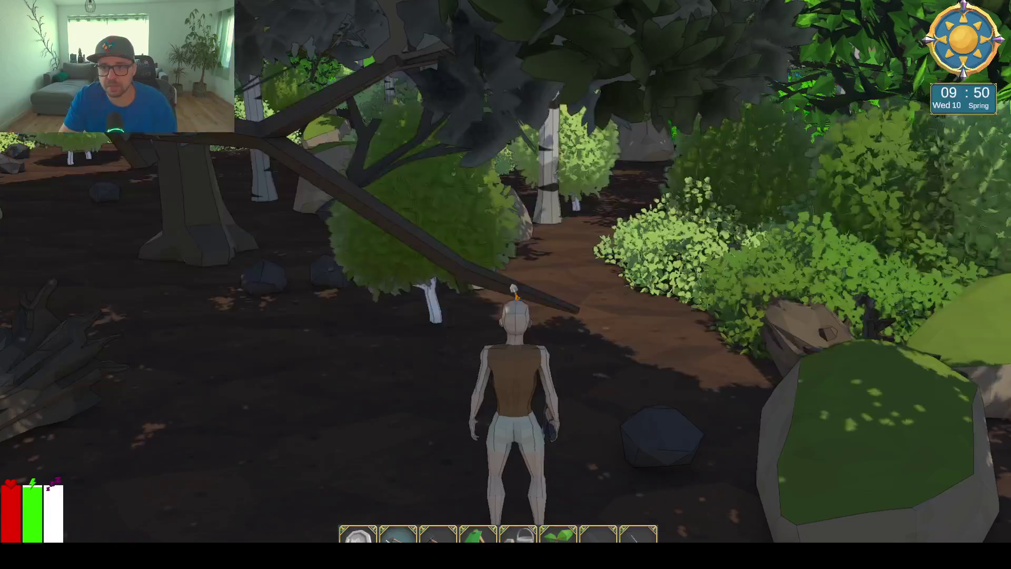
# Leave fullscreen play and show the village in the editor's Scene view.
pyautogui.press('Escape')
pyautogui.hotkey('alt', 'Tab')
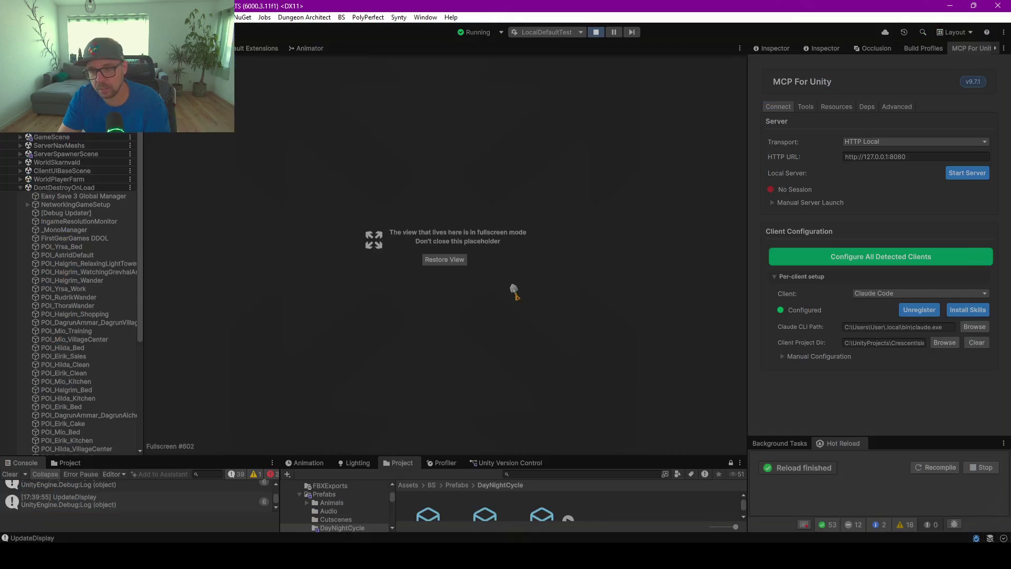
pyautogui.hotkey('ctrl', '1')
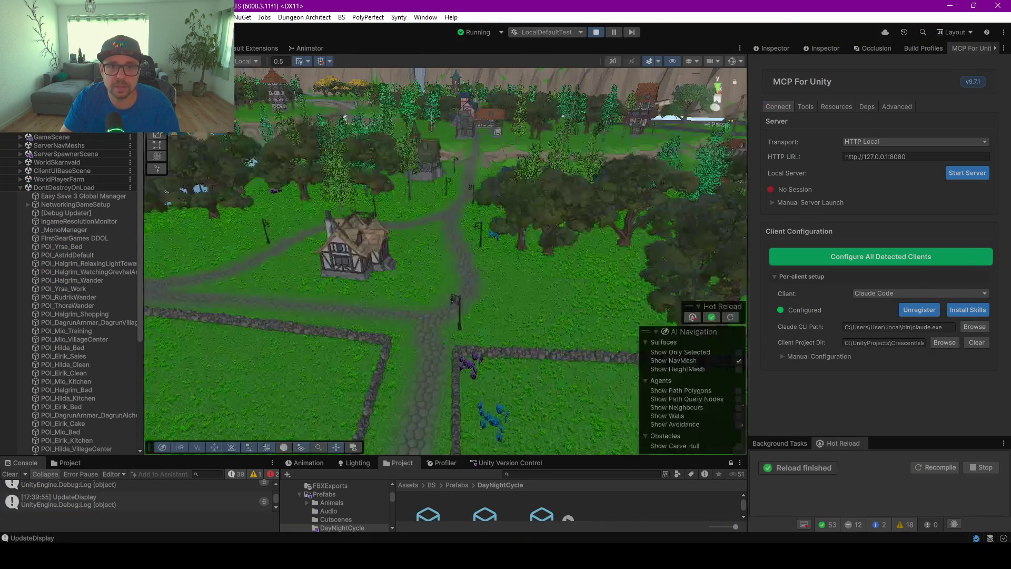
# Zoom the Scene view toward the ground and select the fallen log to inspect its components.
pyautogui.moveTo(476, 268)
pyautogui.mouseDown()
pyautogui.moveTo(390, 258)
pyautogui.moveTo(250, 198)
pyautogui.moveTo(308, 229)
pyautogui.moveTo(405, 234)
pyautogui.moveTo(473, 216)
pyautogui.moveTo(515, 184)
pyautogui.moveTo(420, 225)
pyautogui.mouseUp()
pyautogui.scroll(5, 325, 235)
pyautogui.click(420, 225)
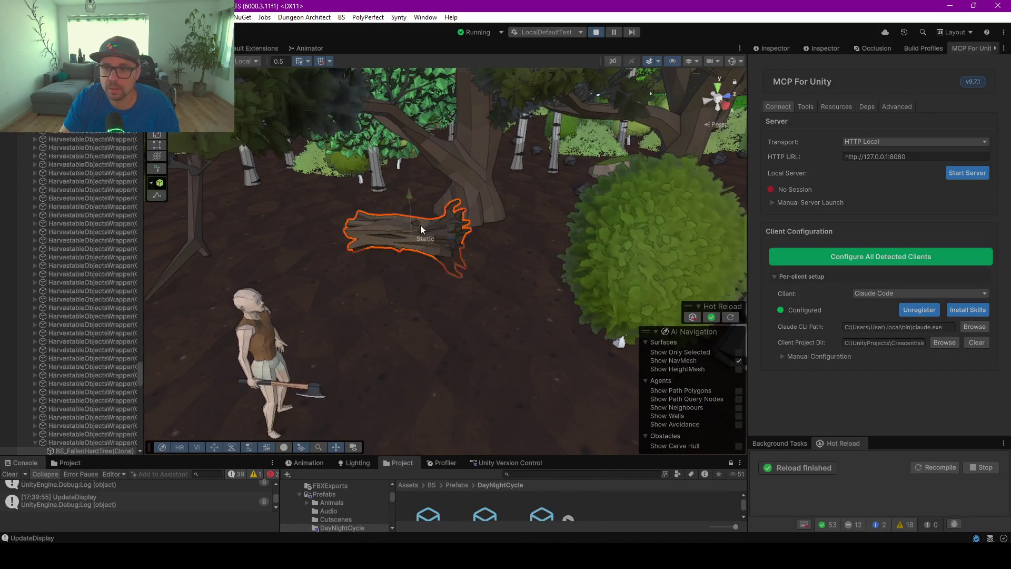
pyautogui.click(784, 47)
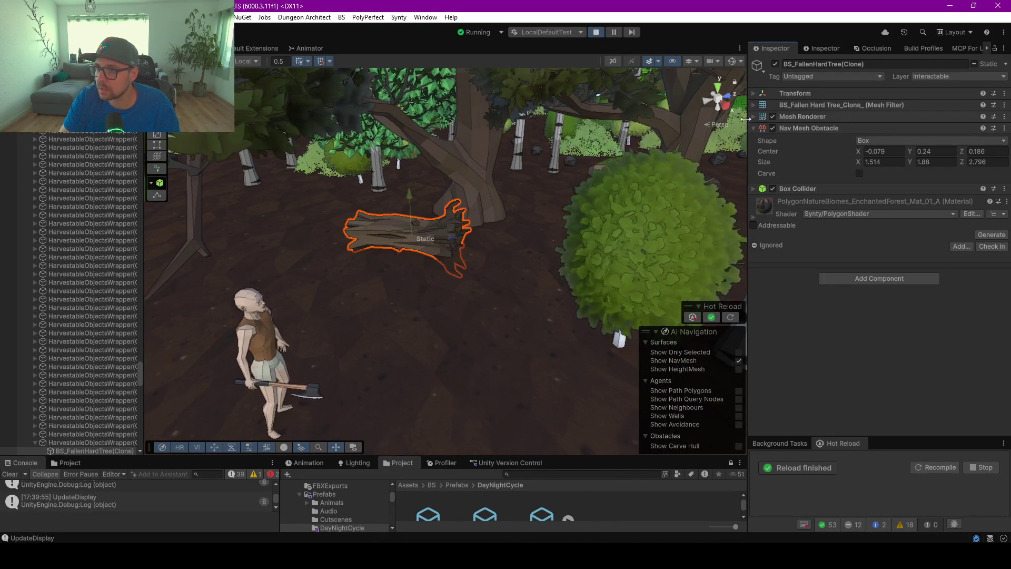
# Select the log's harvestable wrapper, collapse SpawnedHarvestables940 and select PlayerMainSetup(Clone).
pyautogui.click(85, 442)
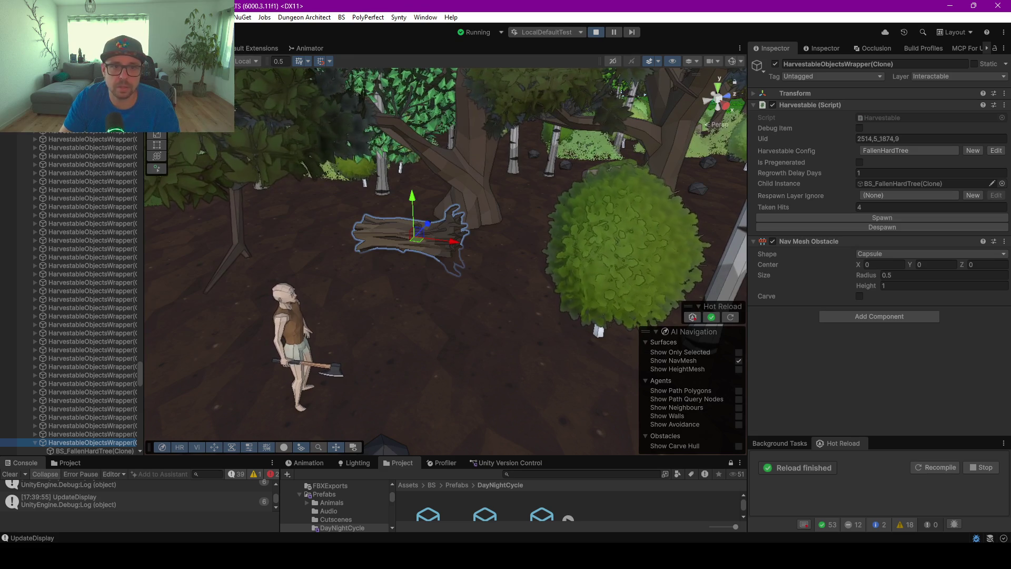
pyautogui.scroll(10, 125, 284)
pyautogui.scroll(15, 125, 284)
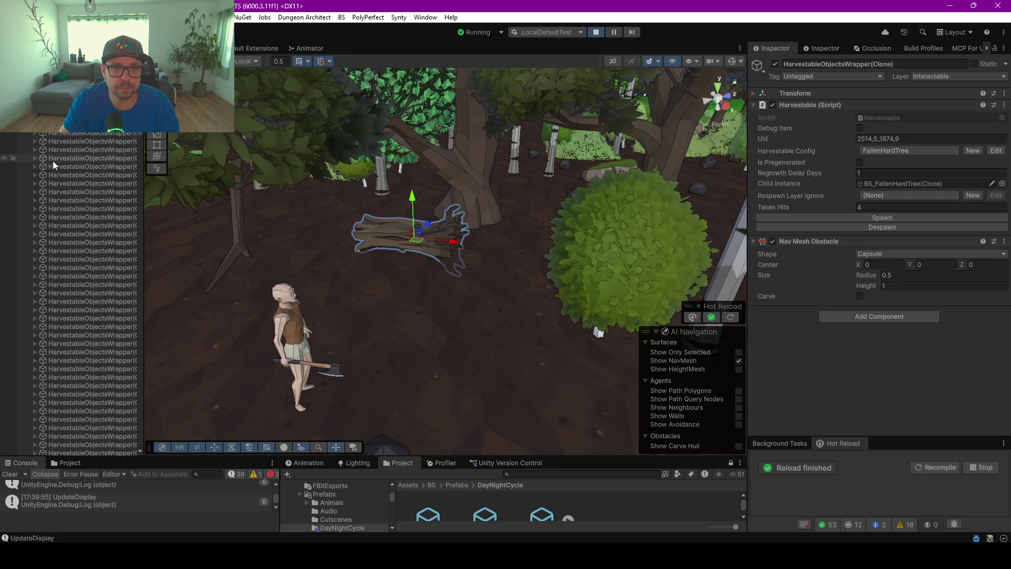
pyautogui.scroll(5, 53, 166)
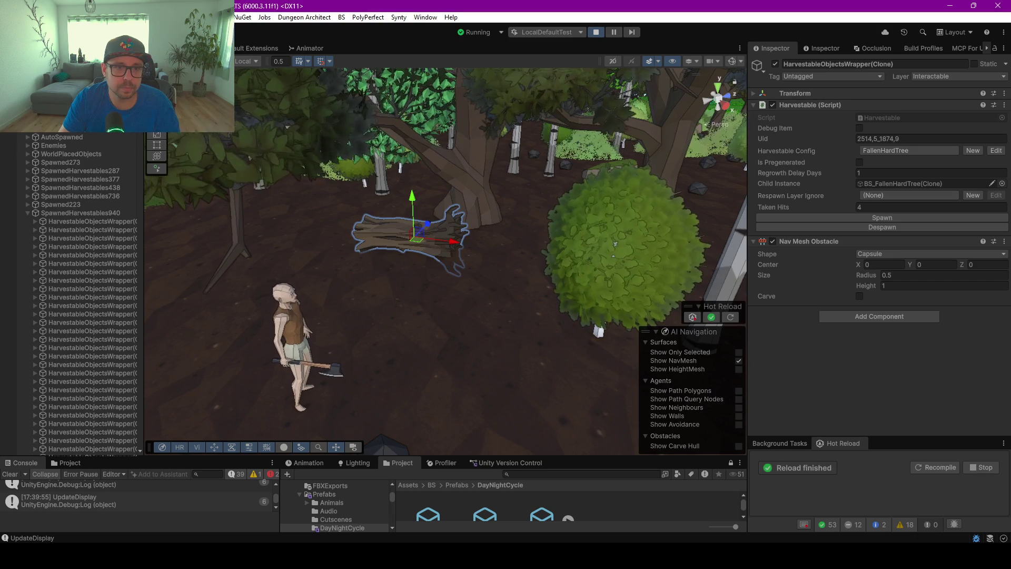
pyautogui.click(28, 213)
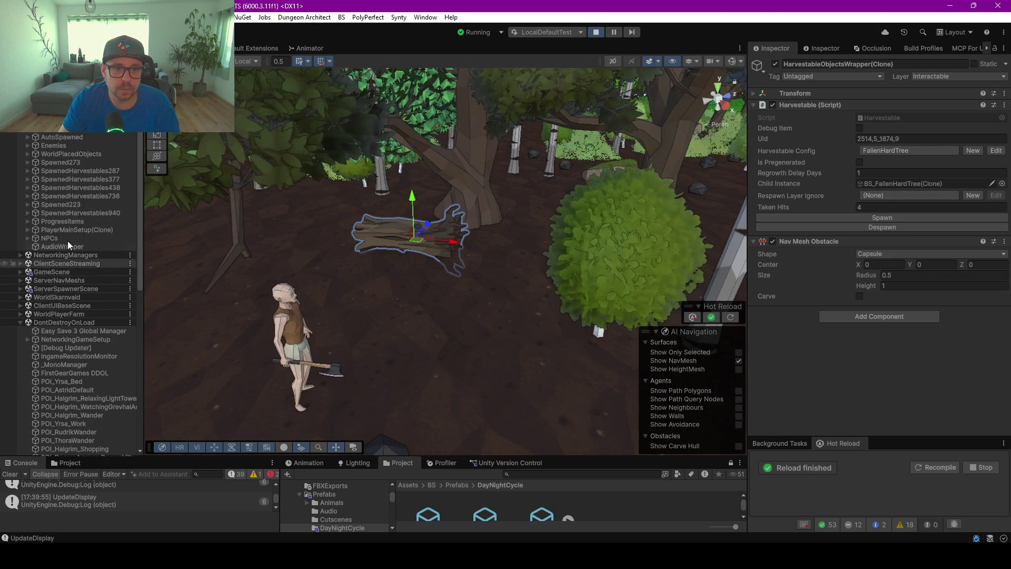
pyautogui.click(77, 229)
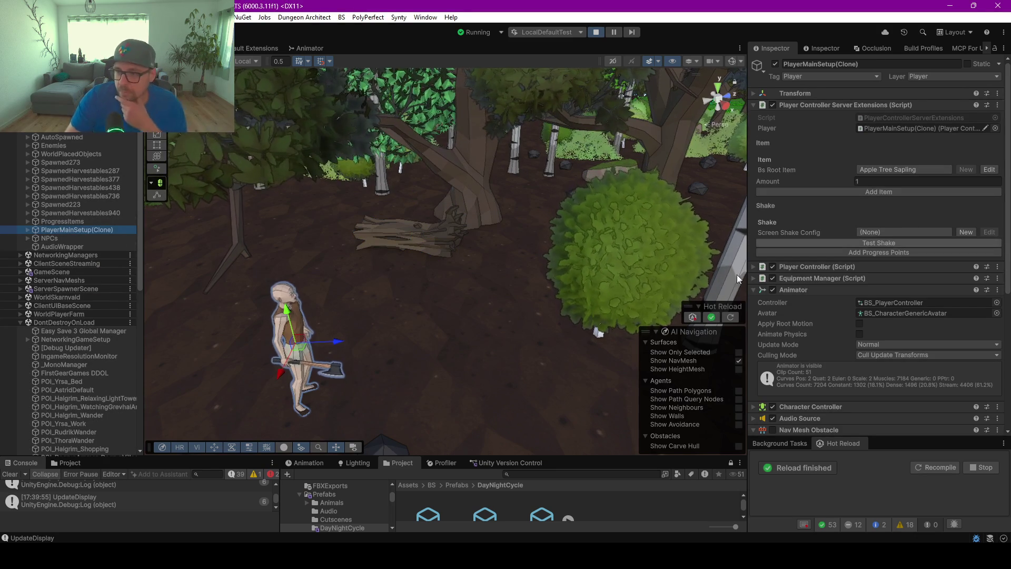
# Set the player's Bs Root Item to Gold Axe using the object picker.
pyautogui.click(890, 170)
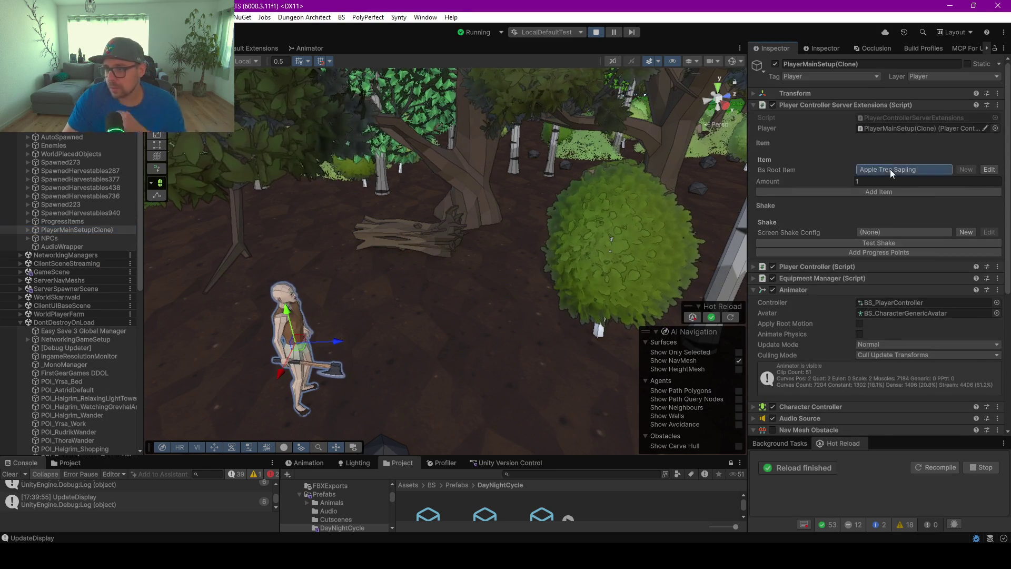
pyautogui.click(890, 170)
pyautogui.write('gold')
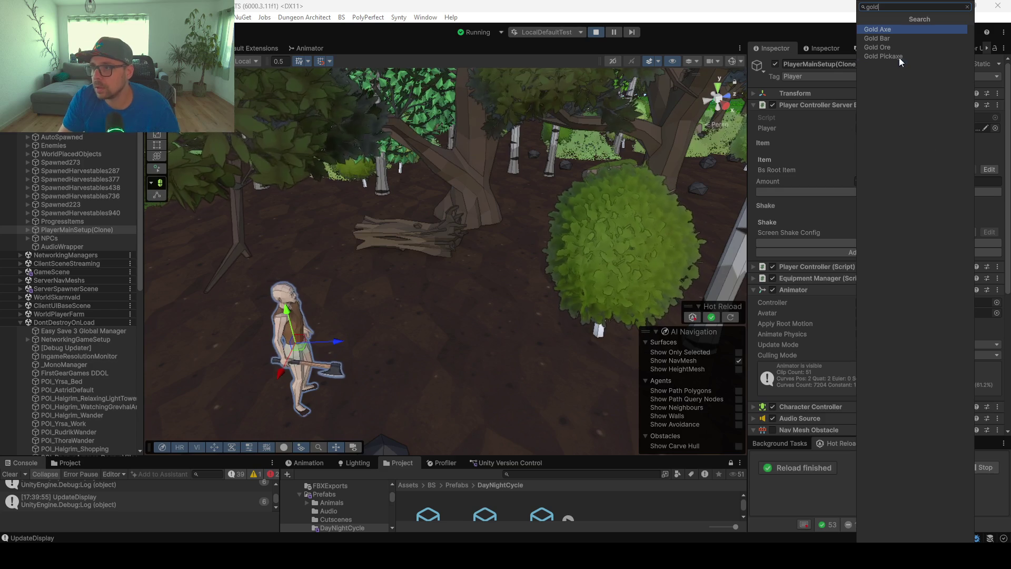
pyautogui.click(884, 29)
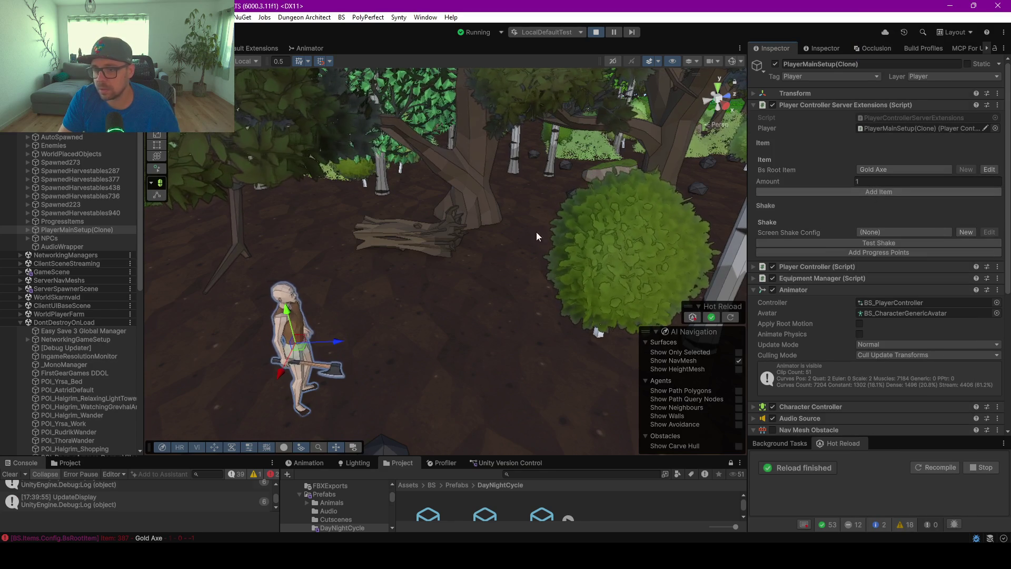
# Return to the running game, confirm the axe in the inventory, and resume fullscreen play.
pyautogui.hotkey('ctrl', '2')
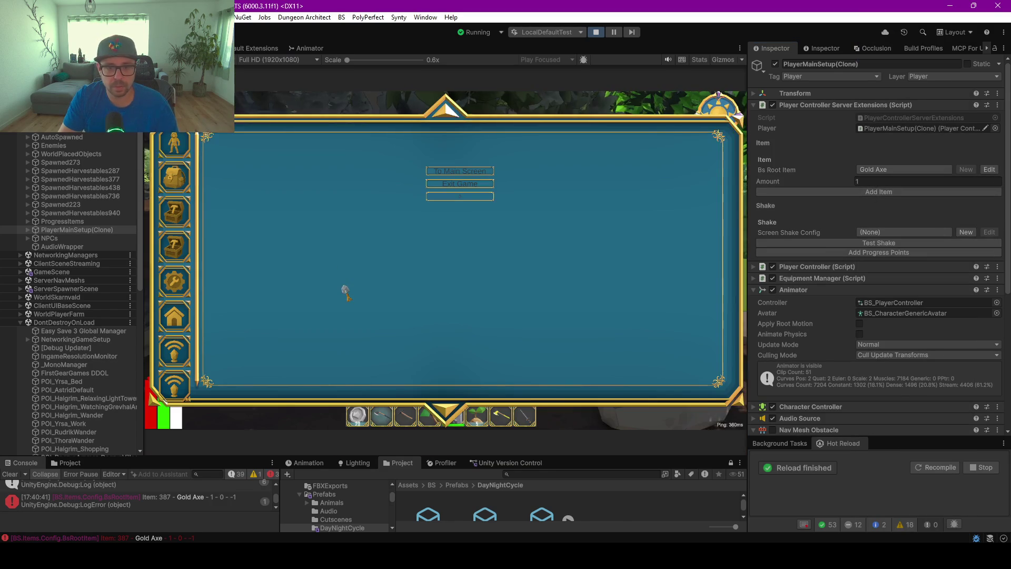
pyautogui.press('i')
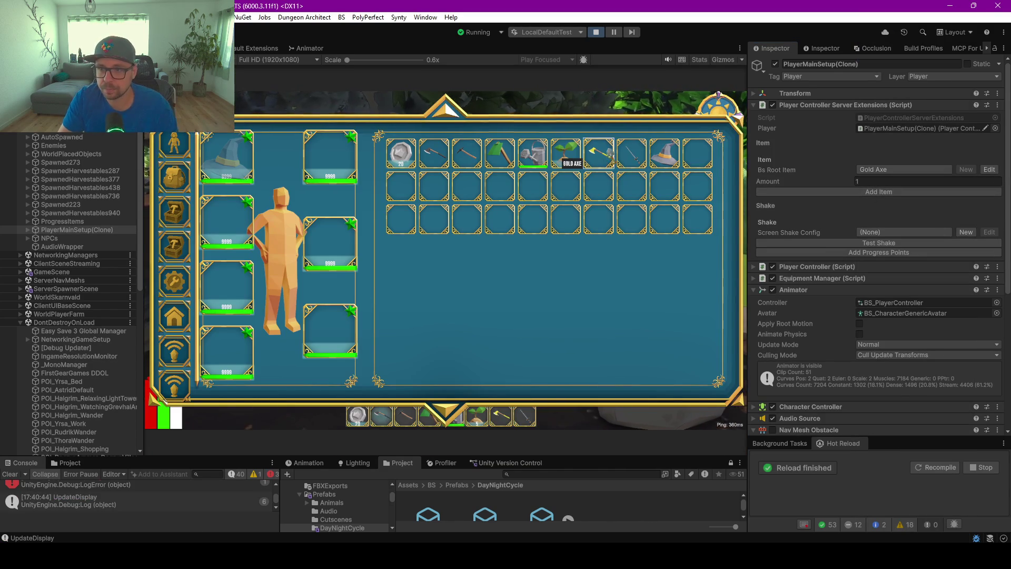
pyautogui.press('i')
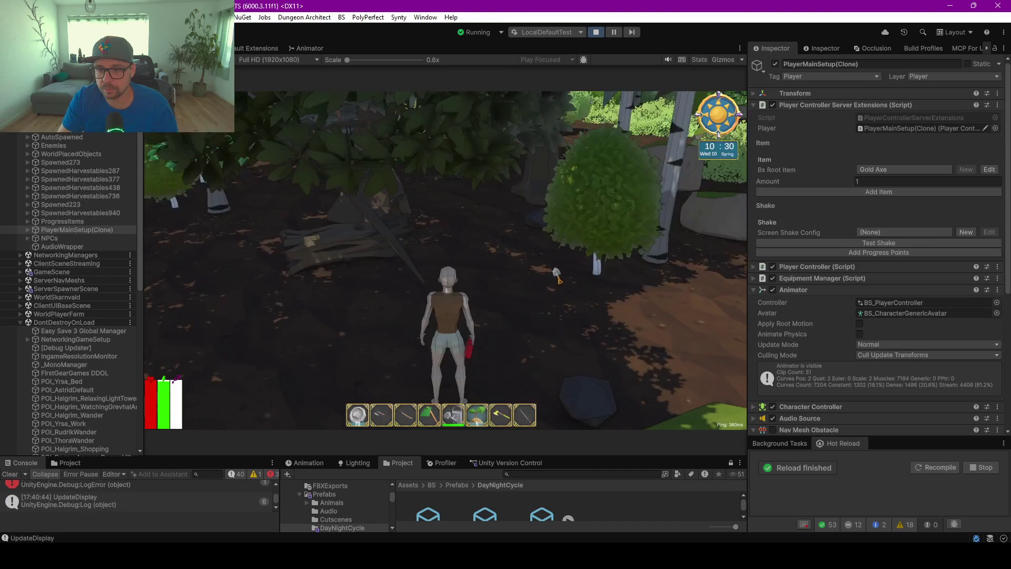
pyautogui.press('w')
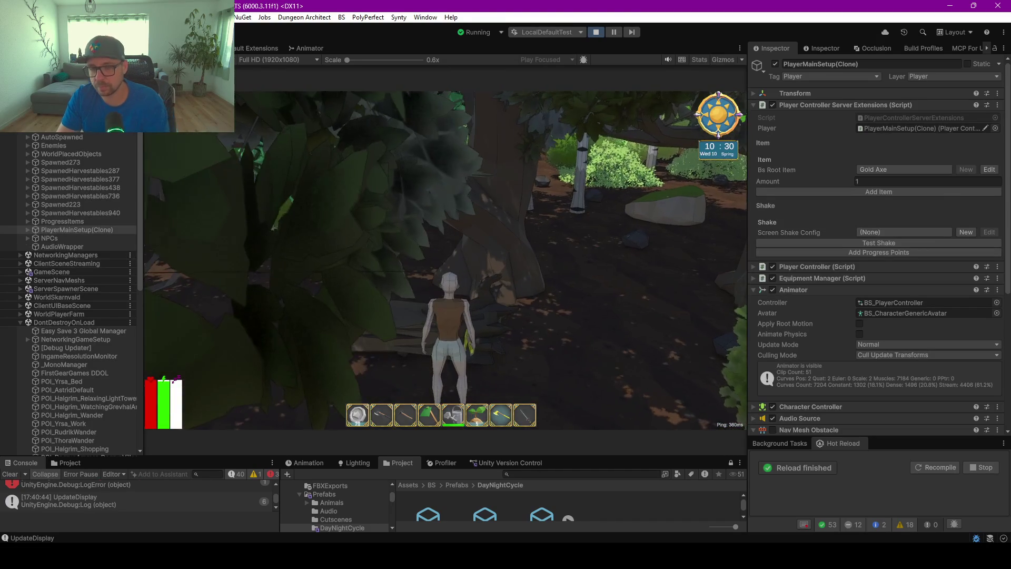
pyautogui.press('F10')
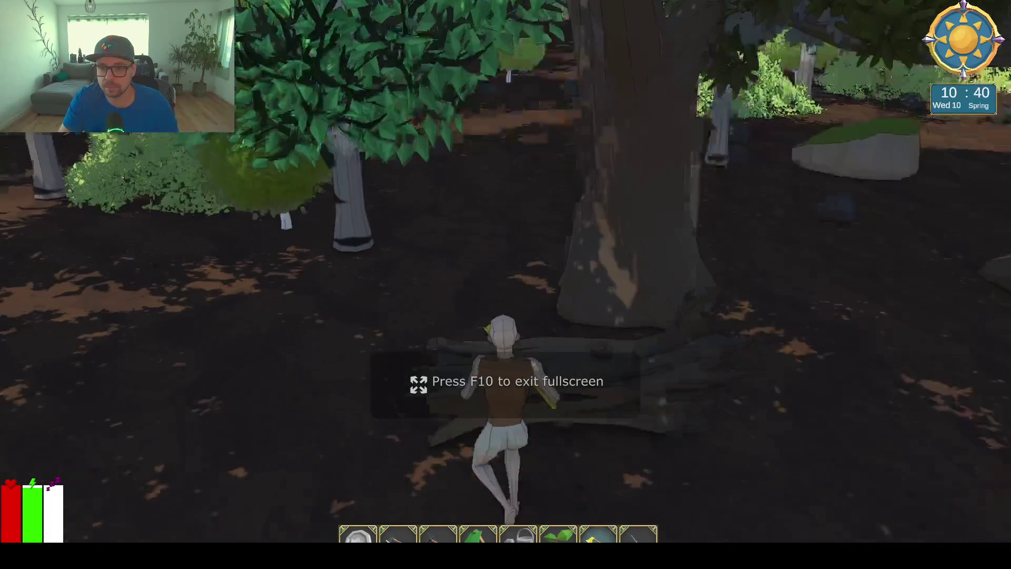
# Face the fallen log and chop it with the gold axe until it breaks.
pyautogui.press('a')
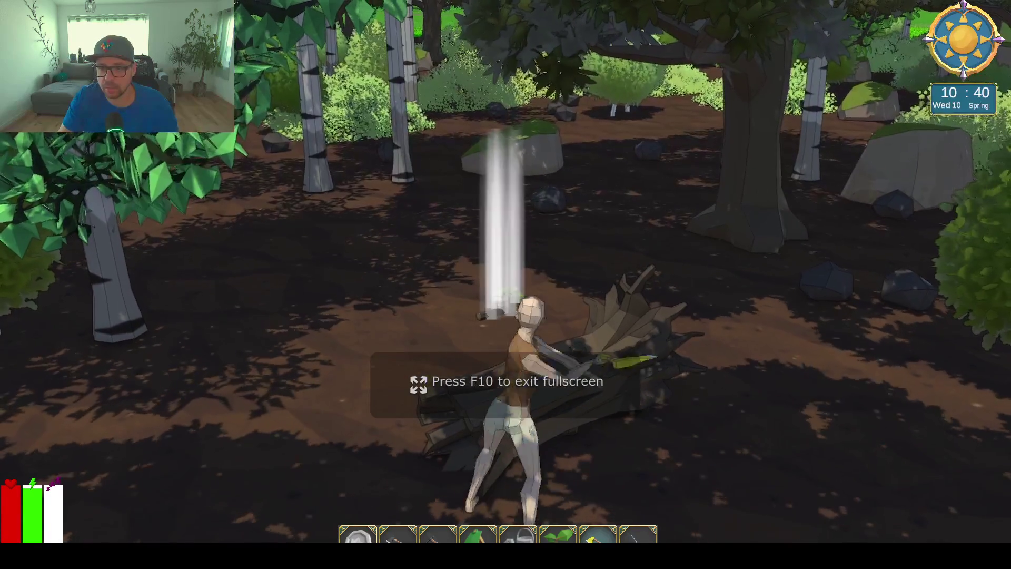
pyautogui.press('w')
pyautogui.press('e')
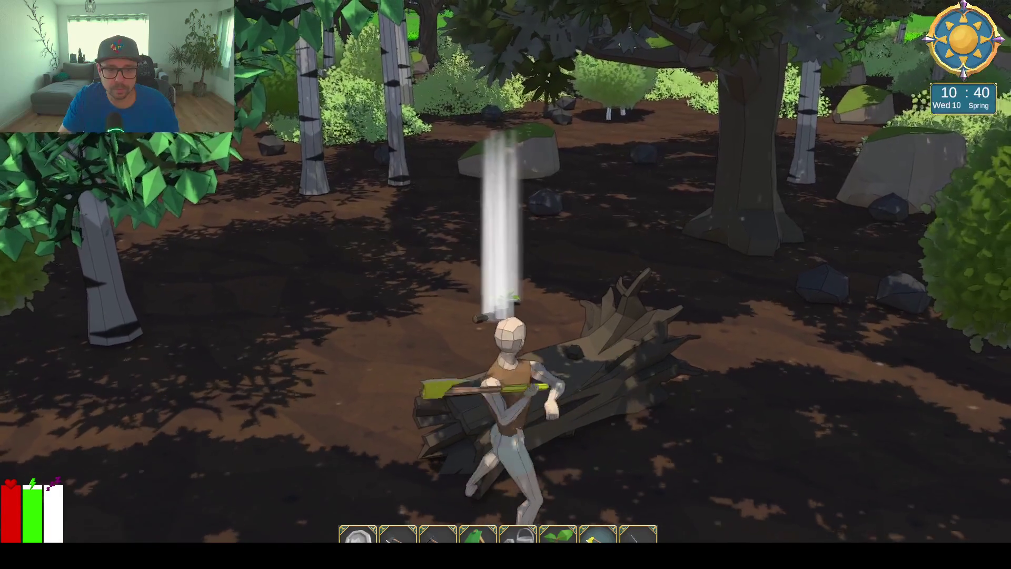
pyautogui.press('e')
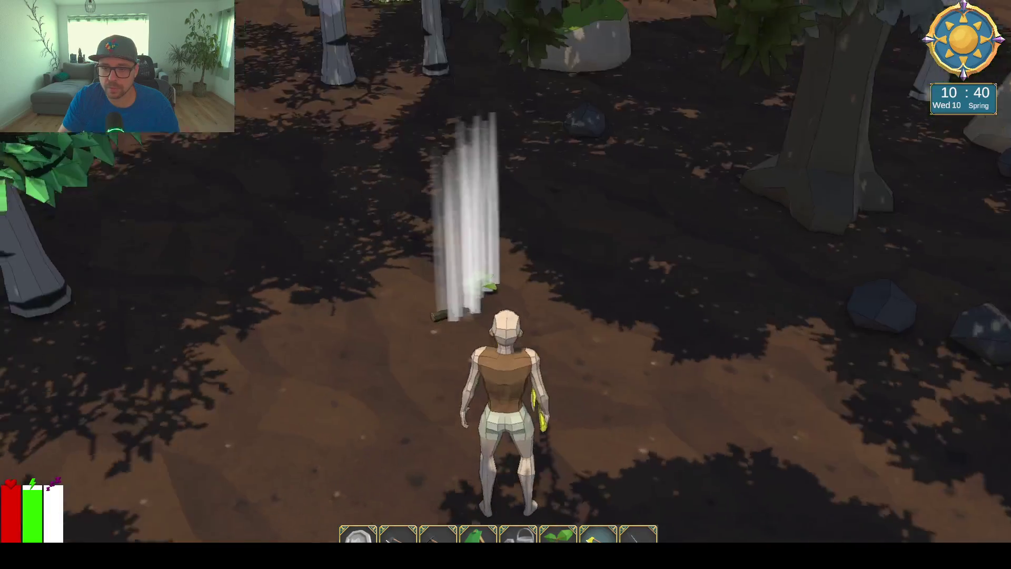
# Run from the forest across the meadow past the well to the wooden house, then exit fullscreen play.
pyautogui.press('w')
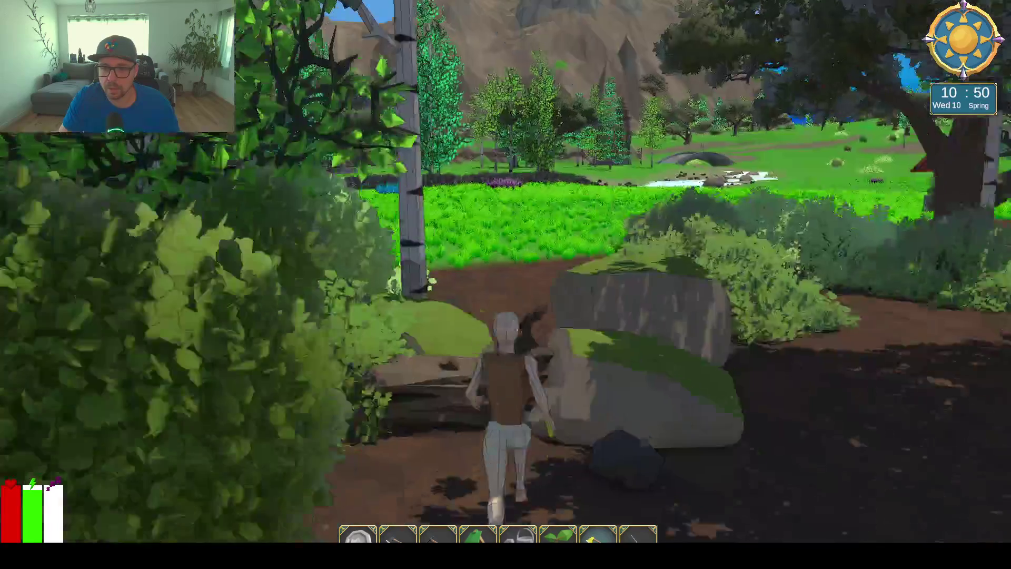
pyautogui.press('space')
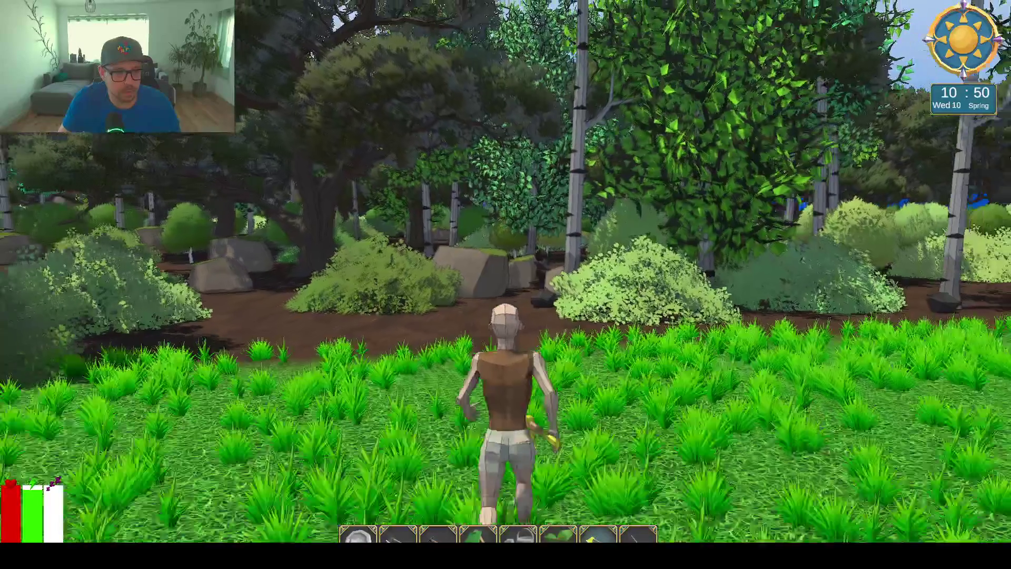
pyautogui.press('w')
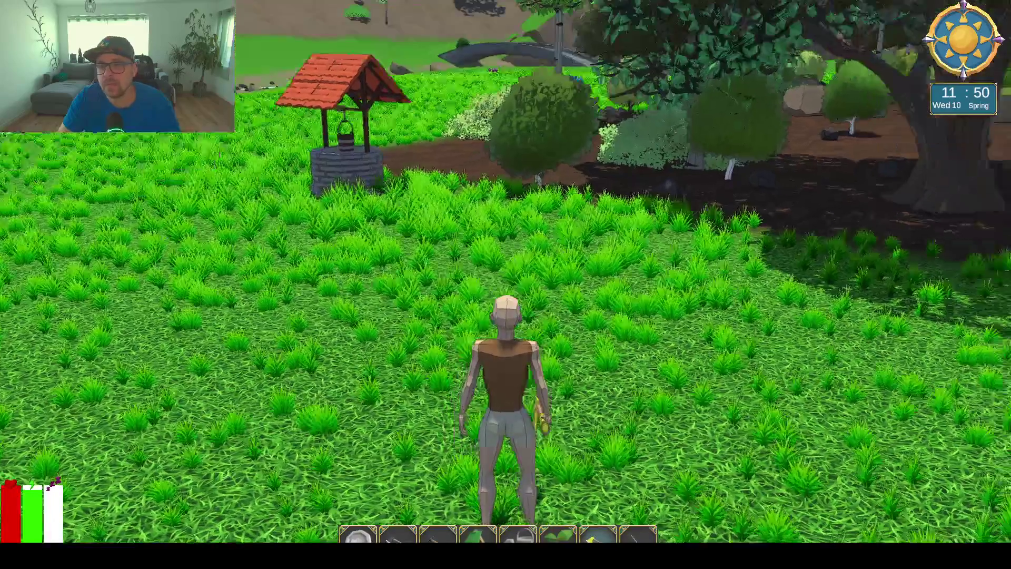
pyautogui.press('w')
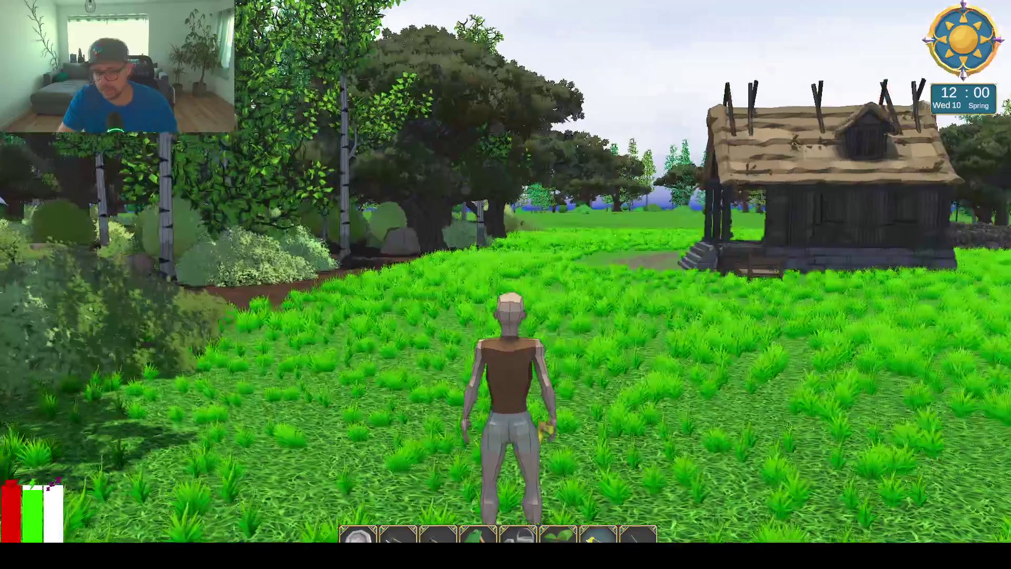
pyautogui.hotkey('ctrl', 'shift', 'F7')
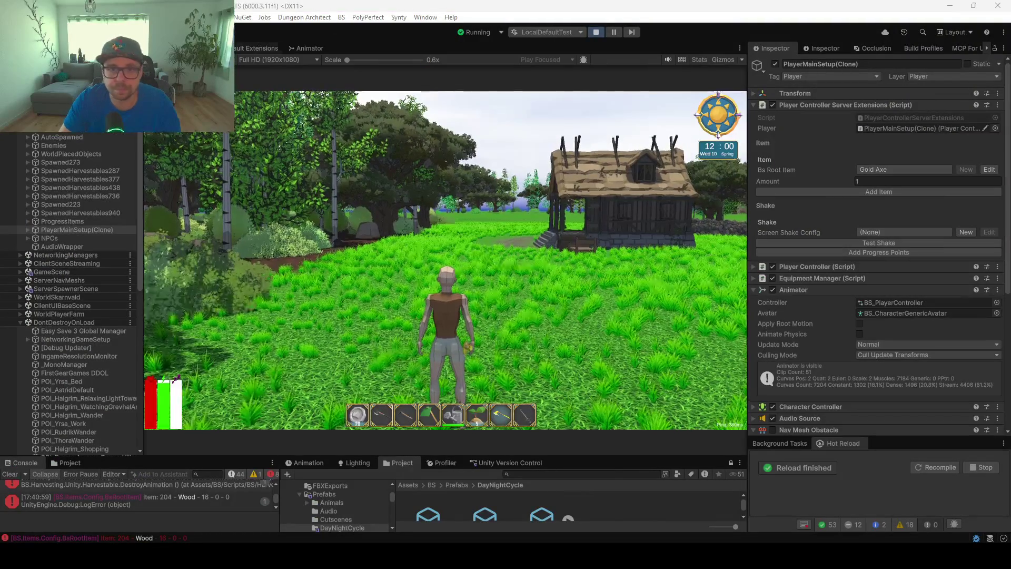
# Select a meadow tree in the Scene view and check the in-game menu in the game window.
pyautogui.hotkey('ctrl', '1')
pyautogui.scroll(-5, 429, 228)
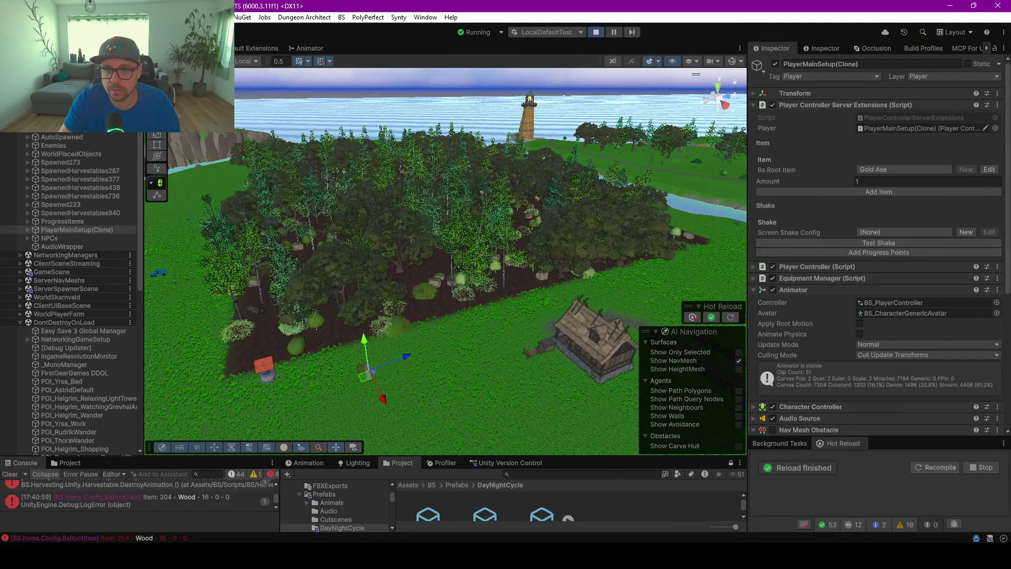
pyautogui.click(571, 240)
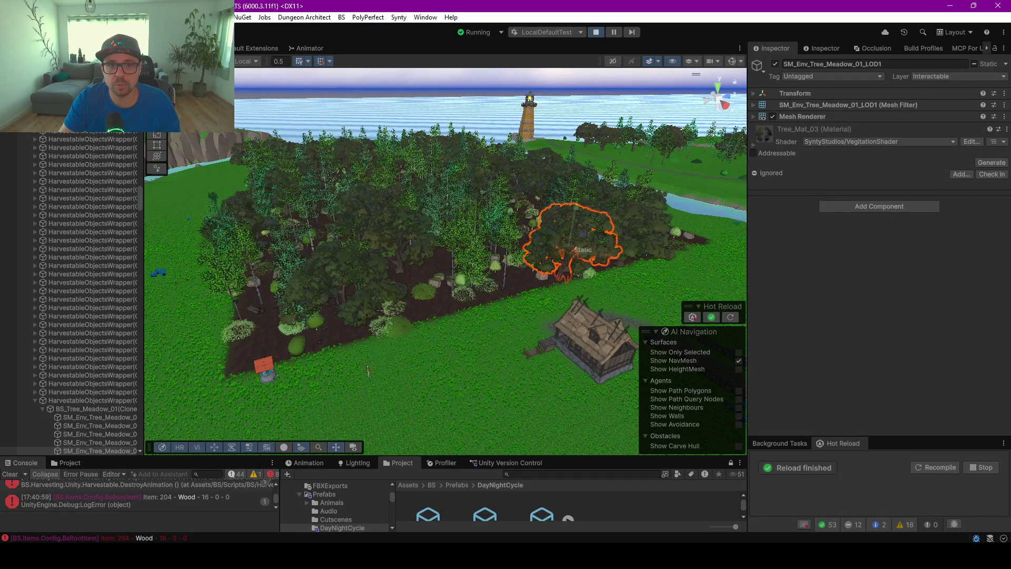
pyautogui.hotkey('alt', 'Tab')
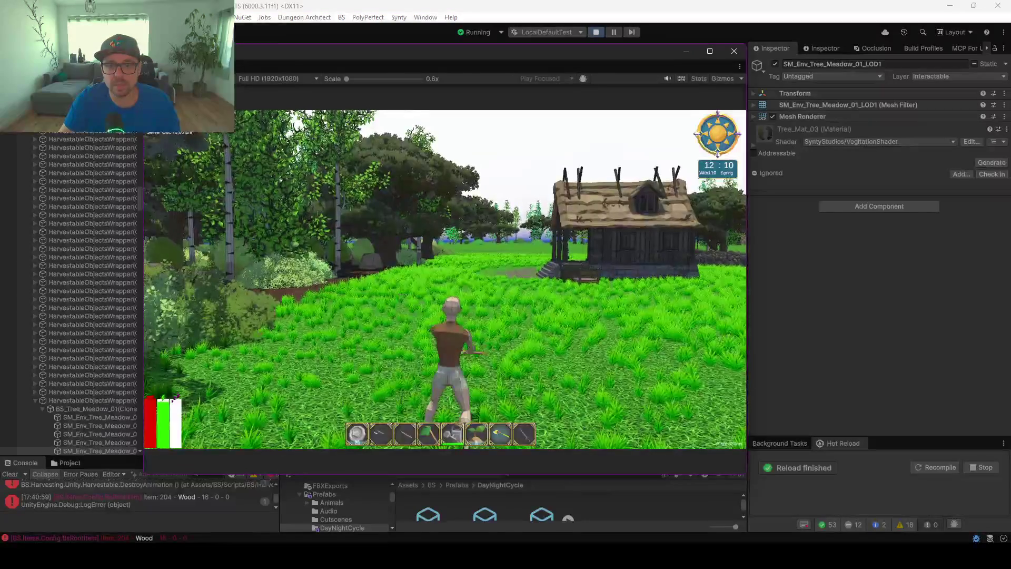
pyautogui.press('Escape')
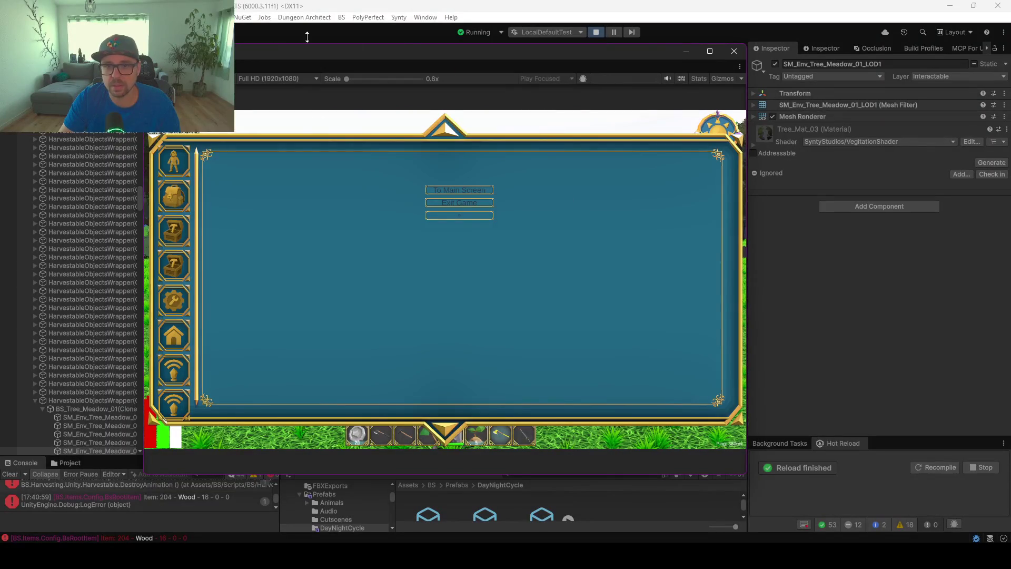
pyautogui.hotkey('alt', 'Tab')
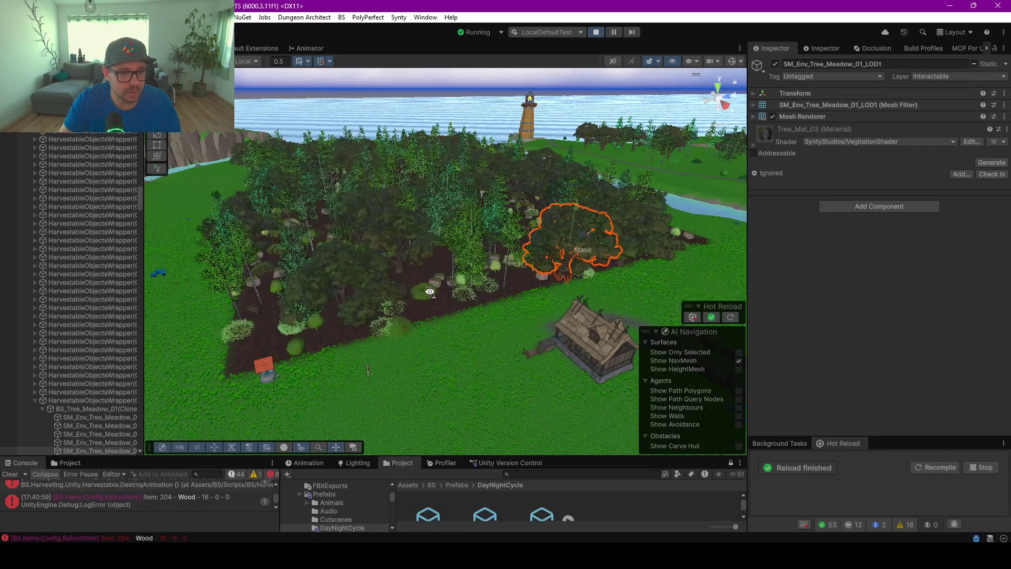
# Dock the Game view beside the Animator tab and select terrain chunk C(0,3) in the scene.
pyautogui.scroll(-5, 429, 291)
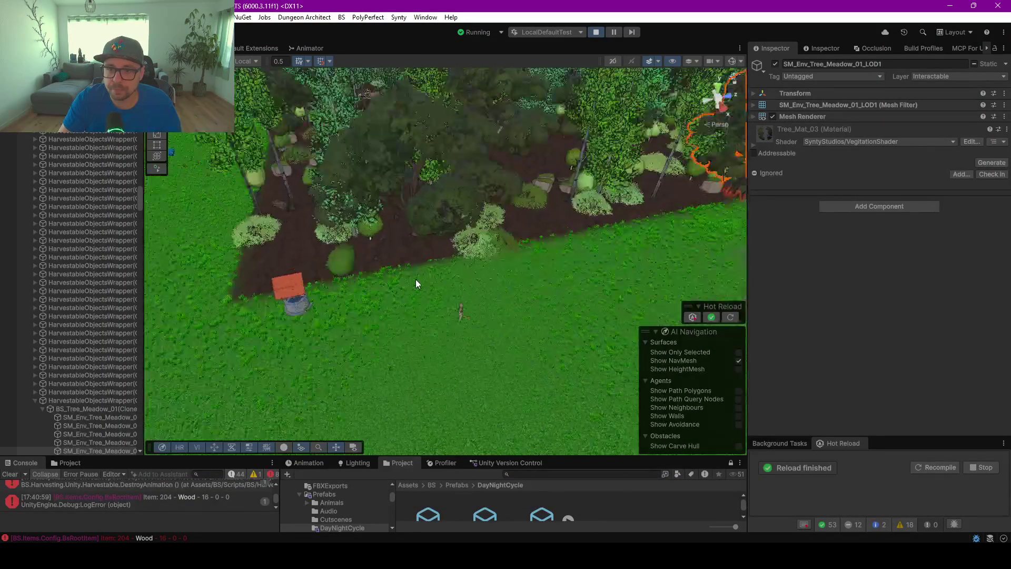
pyautogui.scroll(-5, 418, 287)
pyautogui.moveTo(415, 293)
pyautogui.mouseDown()
pyautogui.moveTo(544, 316)
pyautogui.moveTo(531, 311)
pyautogui.mouseUp()
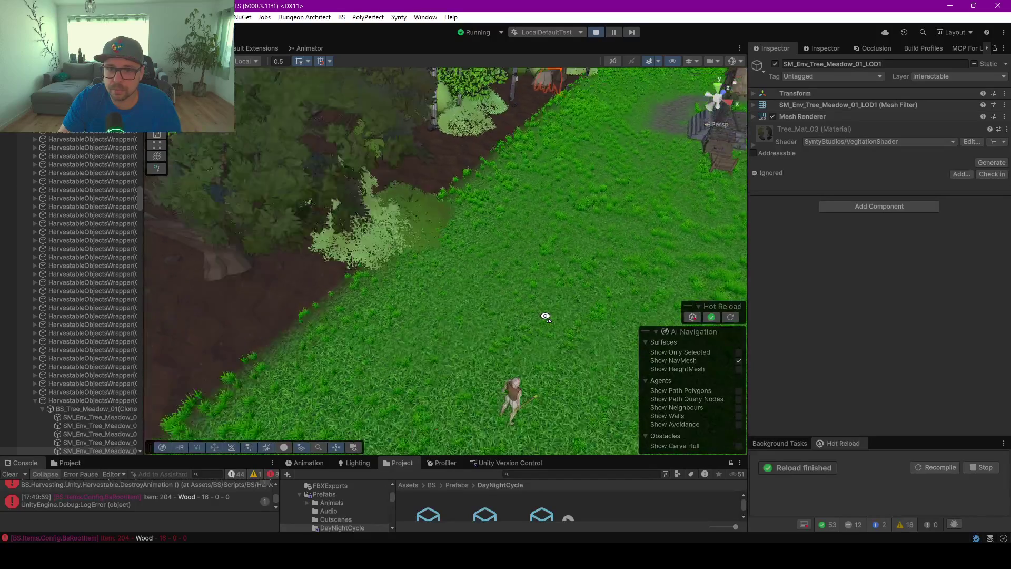
pyautogui.hotkey('alt', 'Tab')
pyautogui.moveTo(572, 224); pyautogui.dragTo(246, 54)
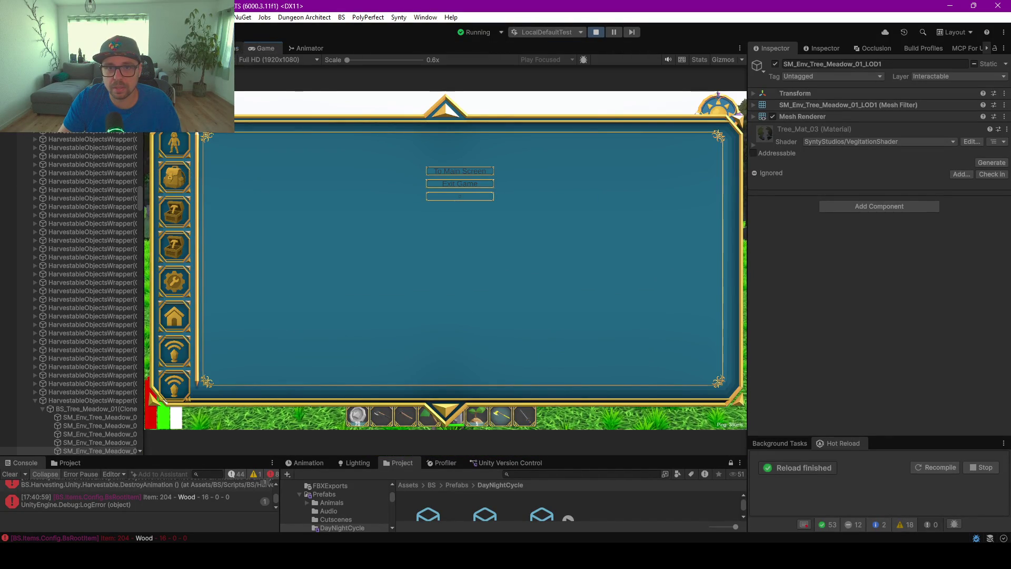
pyautogui.click(238, 48)
pyautogui.click(521, 336)
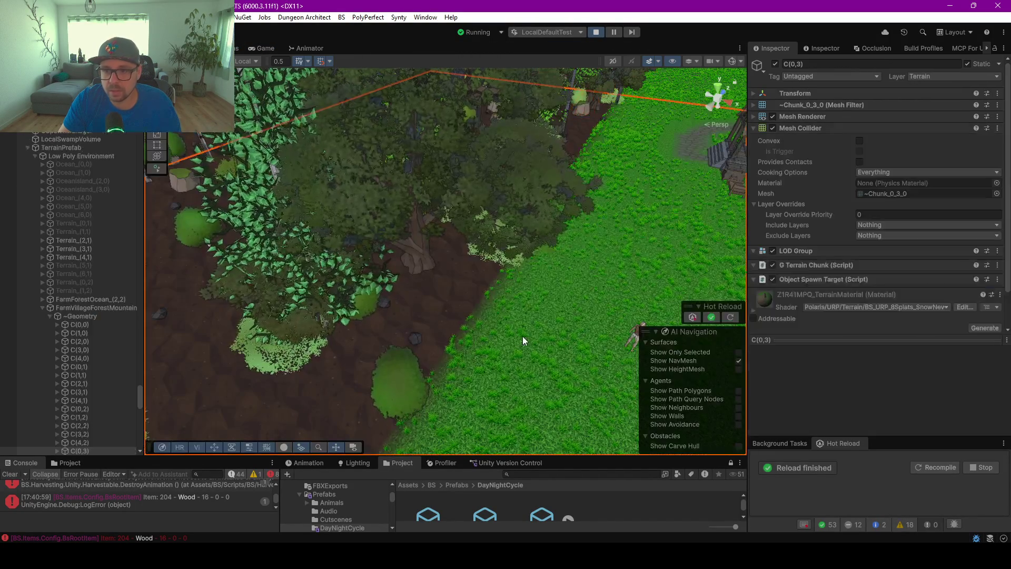
# Return to the Game view, run the farmer through the grass, and select the FarmVillageForestMountain terrain.
pyautogui.click(261, 48)
pyautogui.press('w')
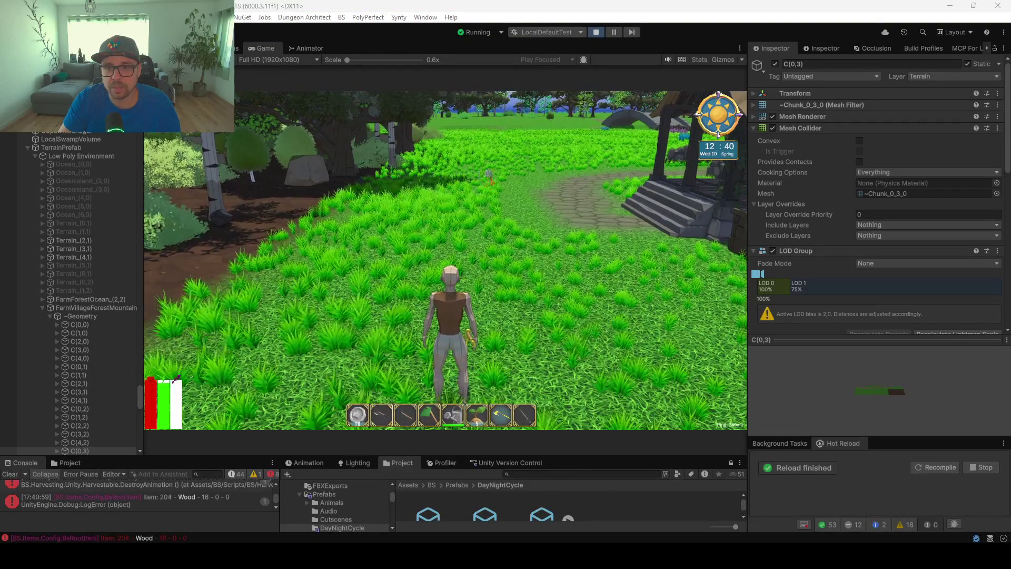
pyautogui.hotkey('alt', 'Tab')
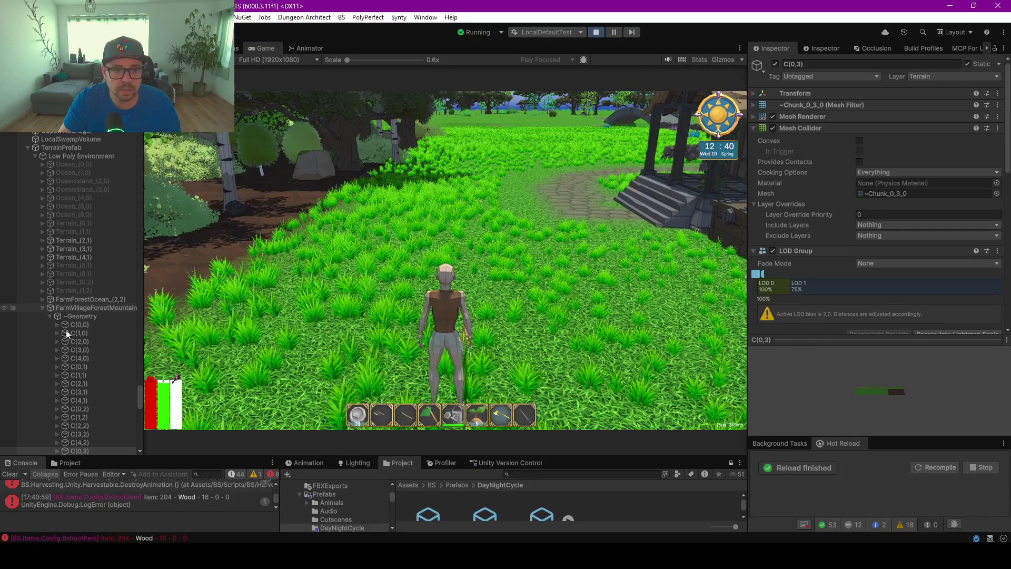
pyautogui.click(84, 308)
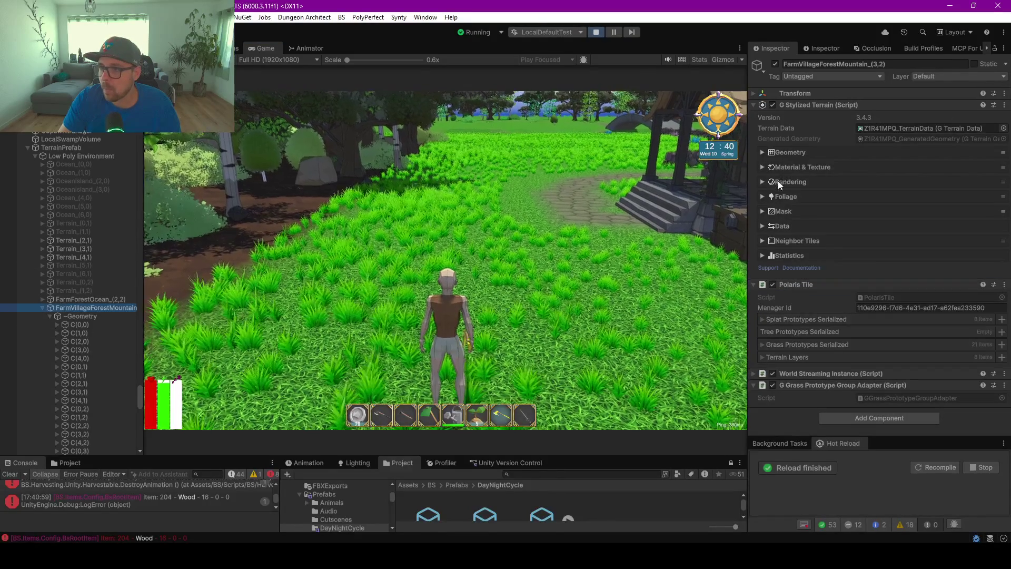
# Expand the terrain's Foliage settings and inspect the Generated Grass Group prototypes.
pyautogui.click(762, 196)
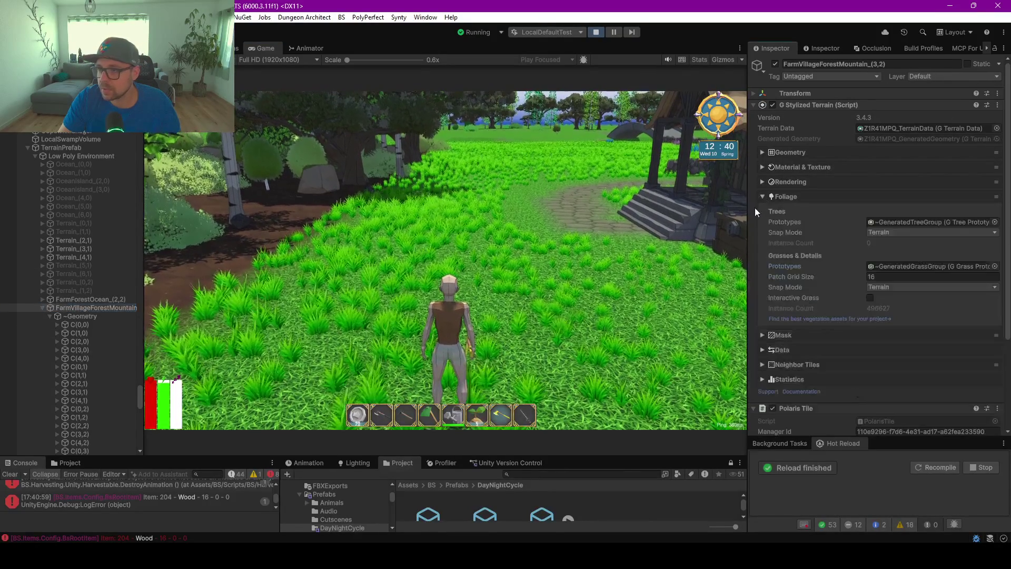
pyautogui.doubleClick(925, 267)
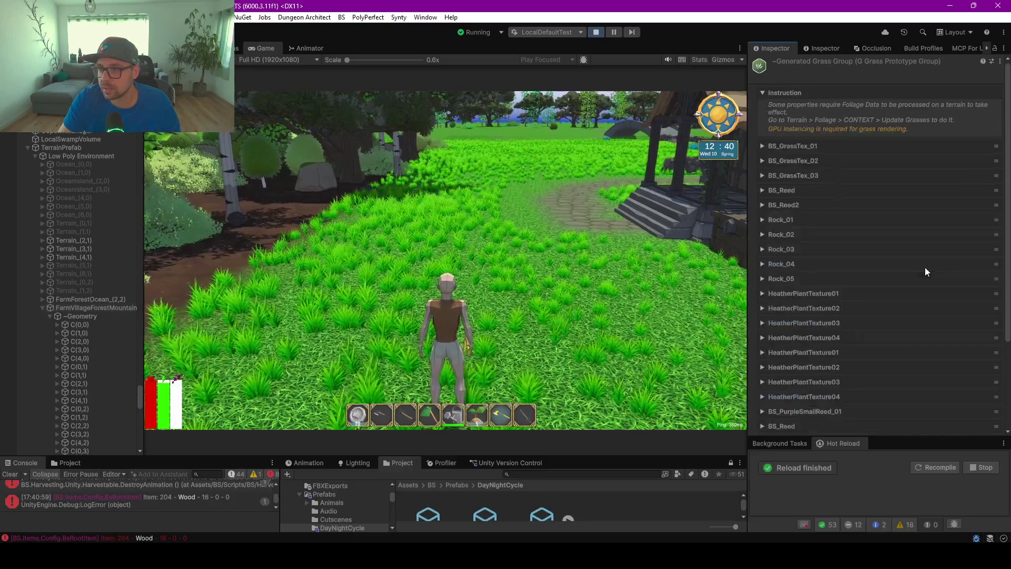
pyautogui.click(69, 308)
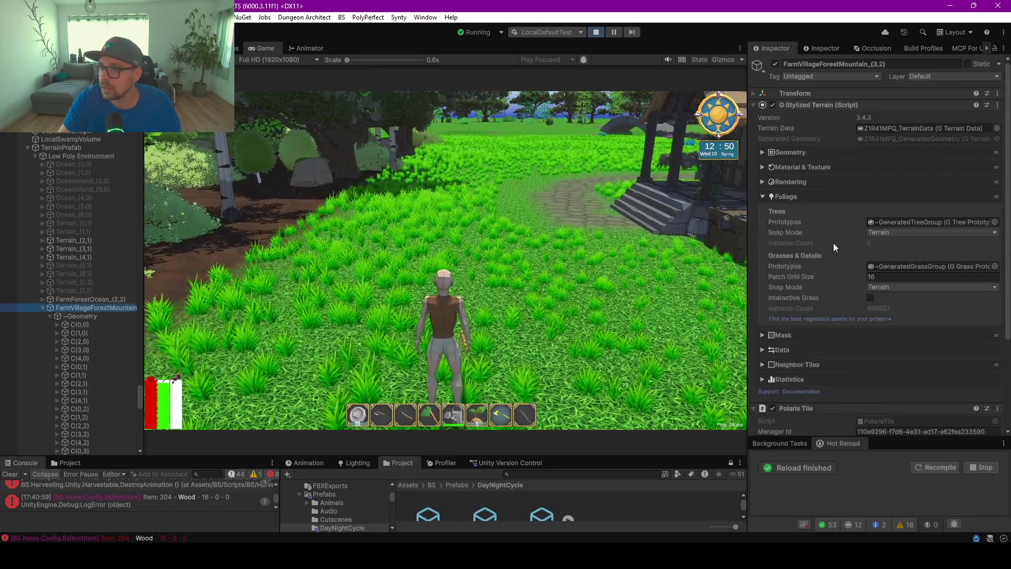
# Set Grass & Detail LOD 1 Start to 50 under Rendering, then maximize the game view.
pyautogui.click(763, 182)
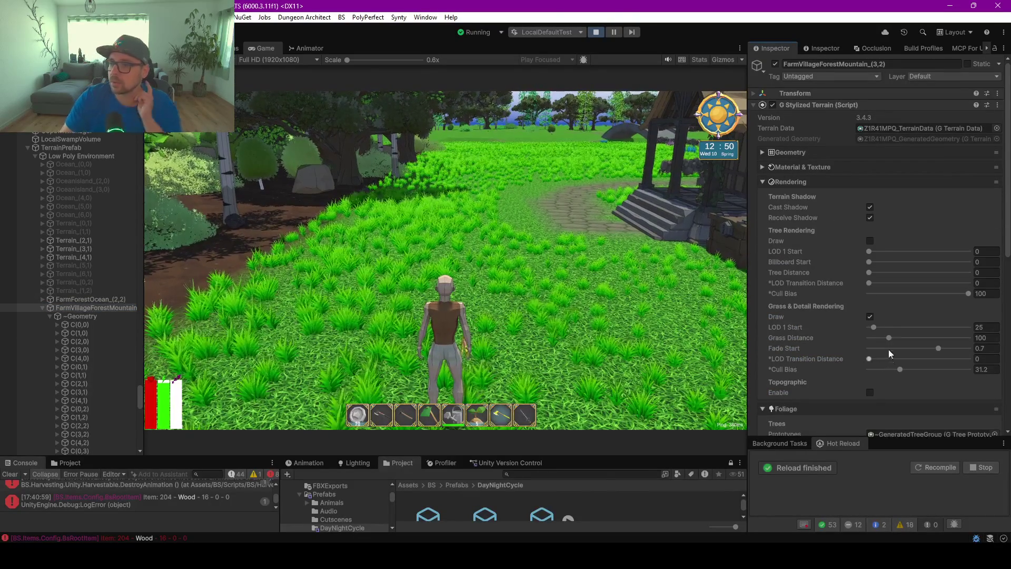
pyautogui.moveTo(873, 327); pyautogui.dragTo(882, 327)
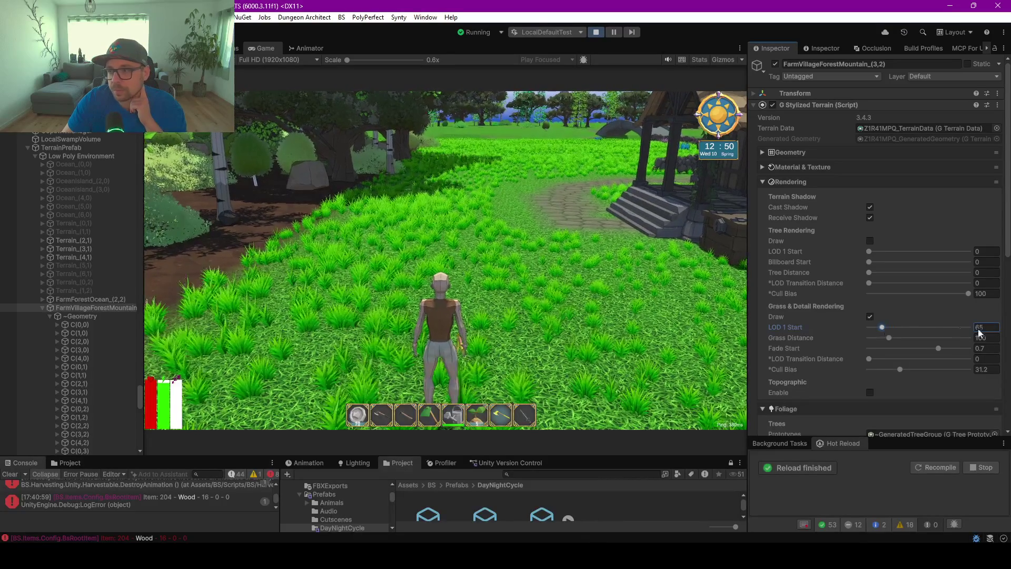
pyautogui.write('50')
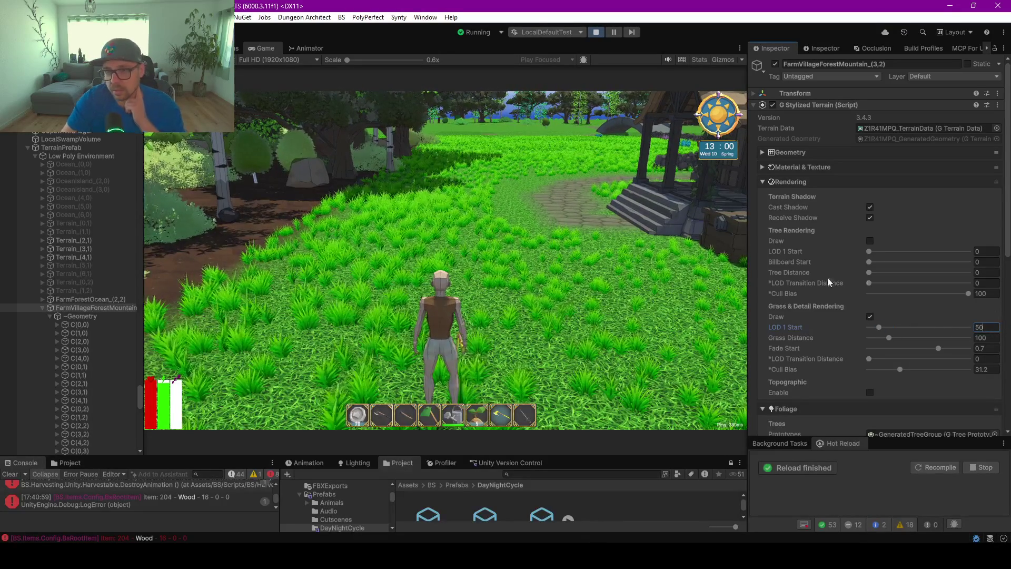
pyautogui.click(448, 237)
pyautogui.press('w')
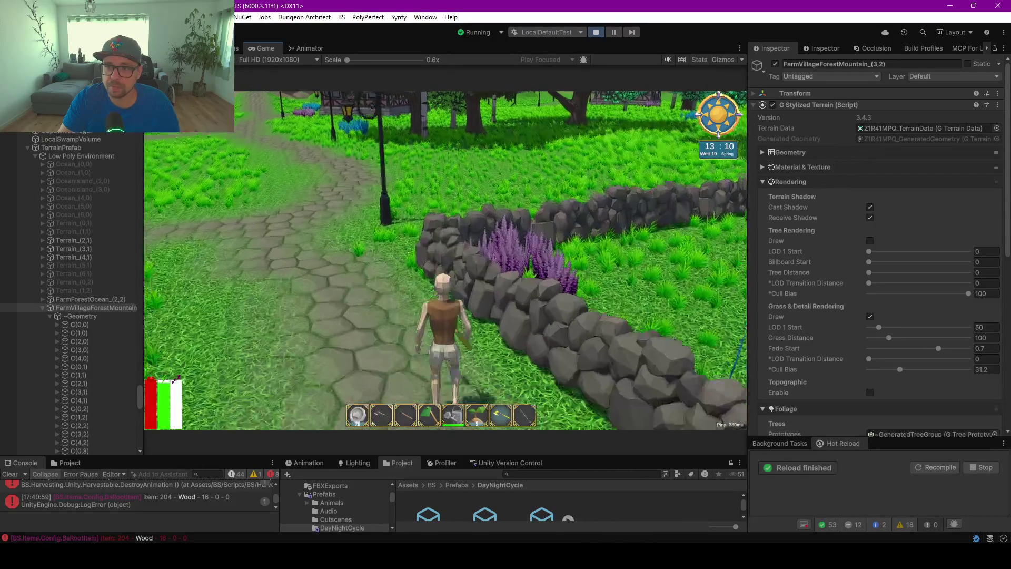
pyautogui.hotkey('shift', 'space')
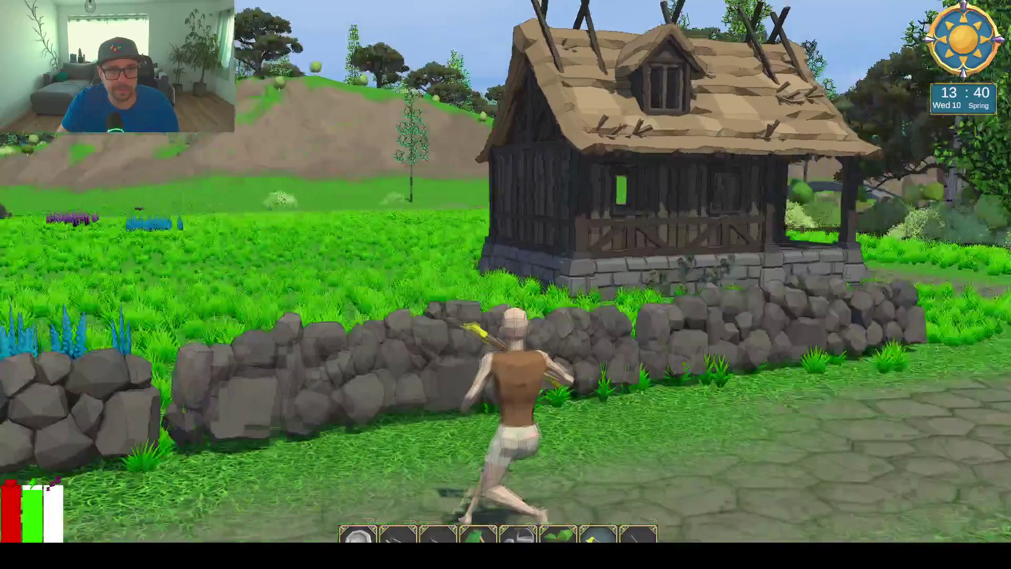
# Run the farmer past the house onto the stone path, leave fullscreen, and turn on Stats.
pyautogui.press('w')
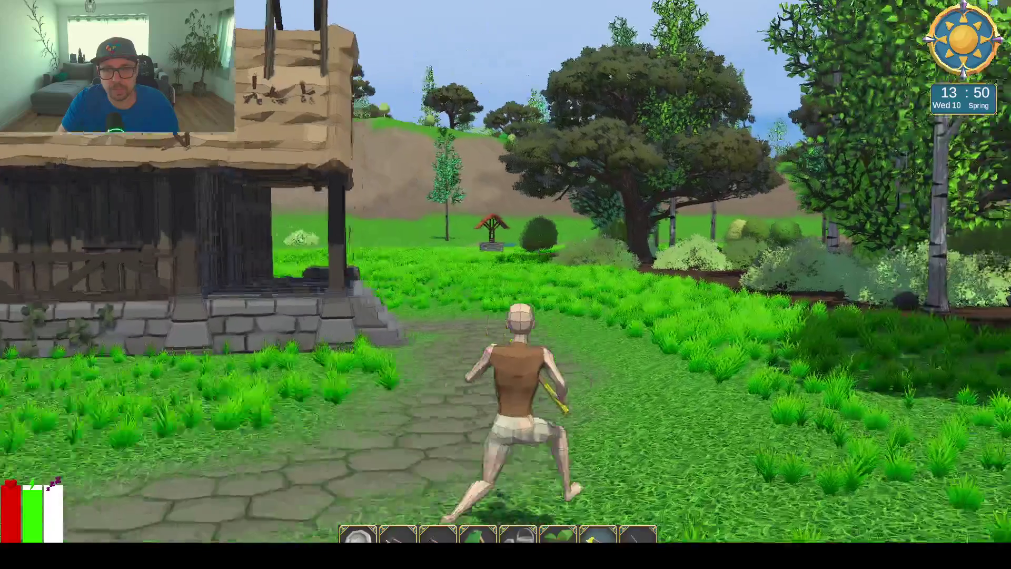
pyautogui.press('w')
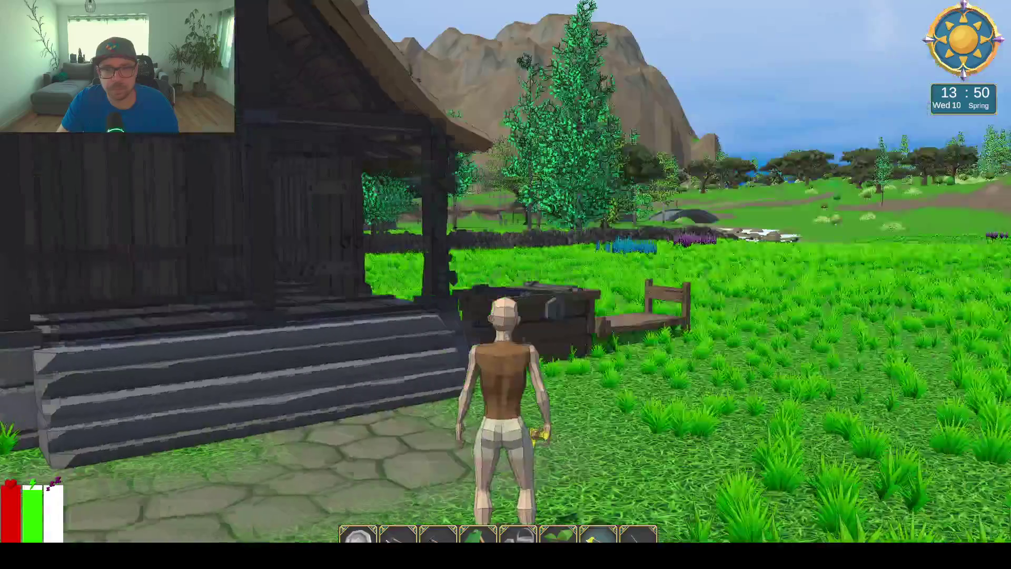
pyautogui.hotkey('ctrl', 'shift', 'F7')
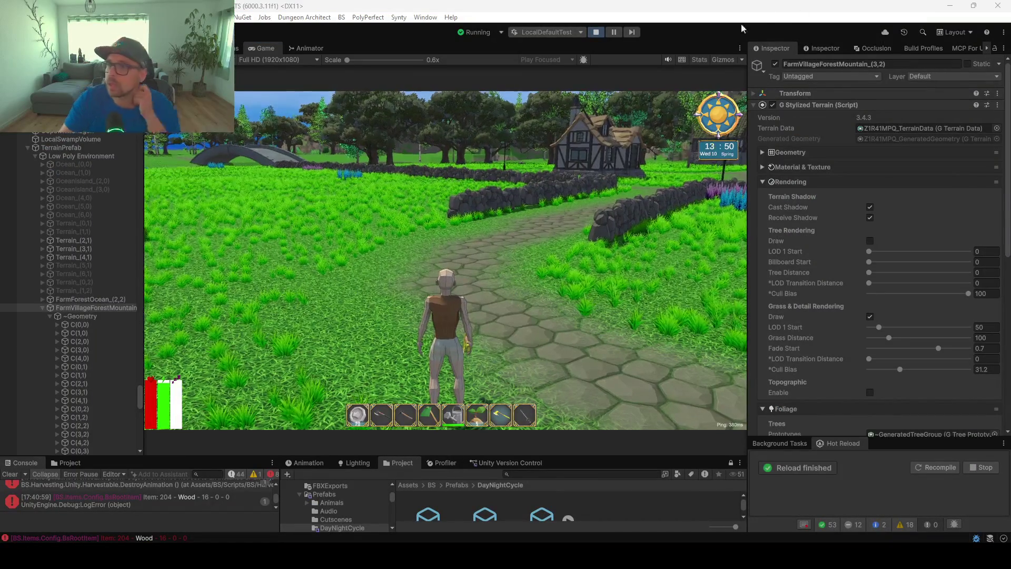
pyautogui.click(445, 259)
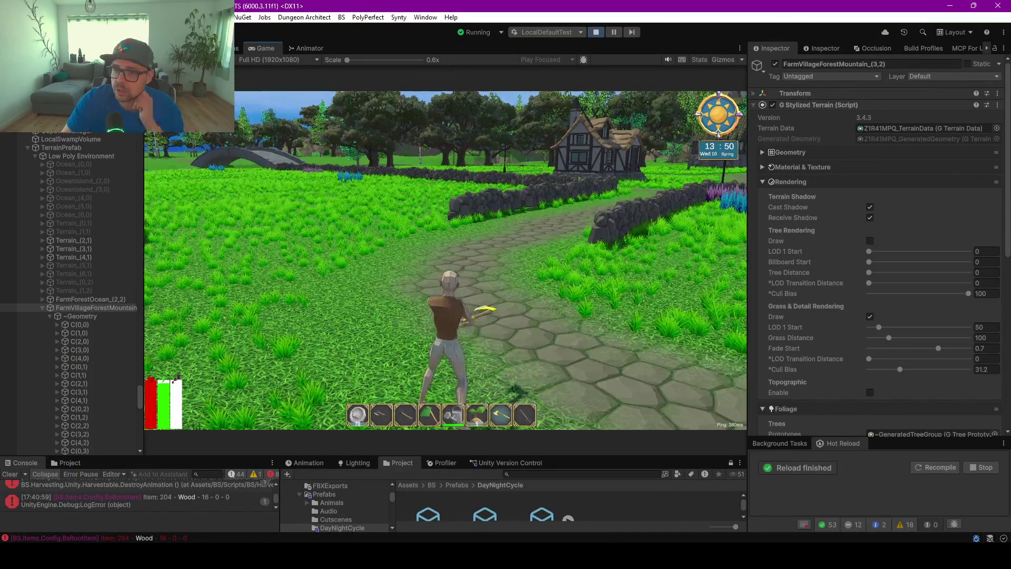
pyautogui.click(694, 60)
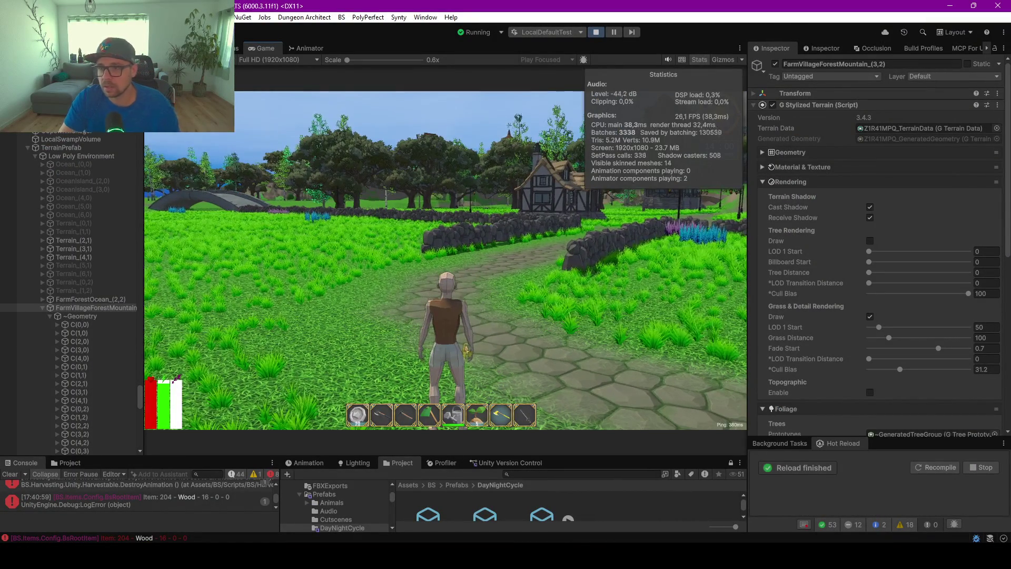
# Run the farmer toward the village and along the stone path in fullscreen, then exit fullscreen.
pyautogui.press('F10')
pyautogui.press('w')
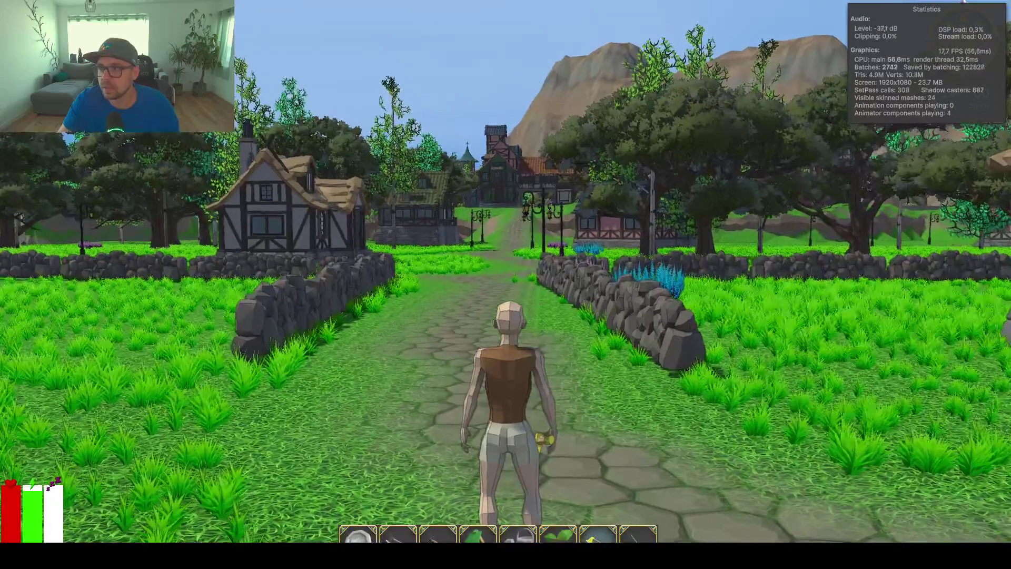
pyautogui.press('w')
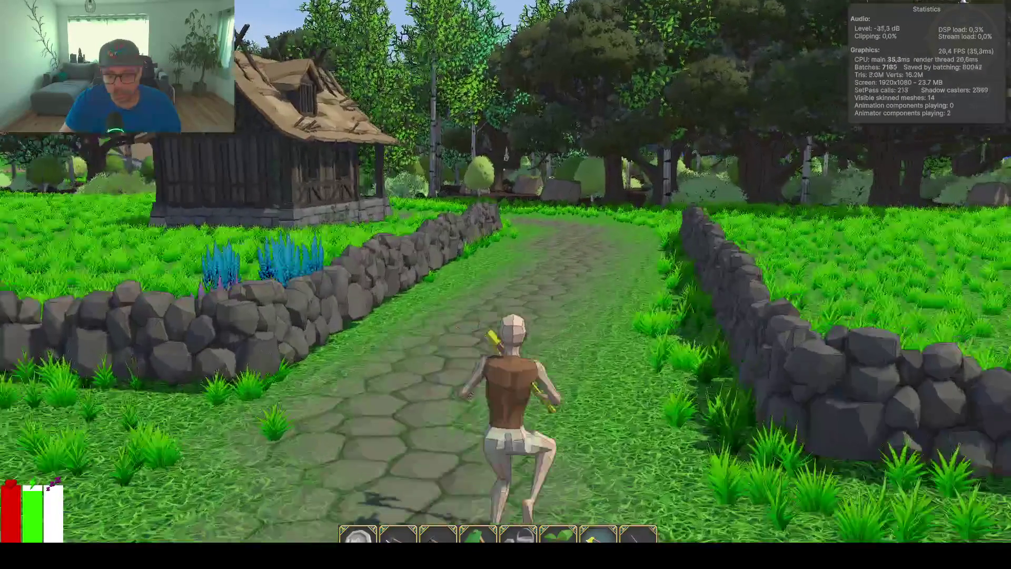
pyautogui.hotkey('ctrl', 'shift', 'F7')
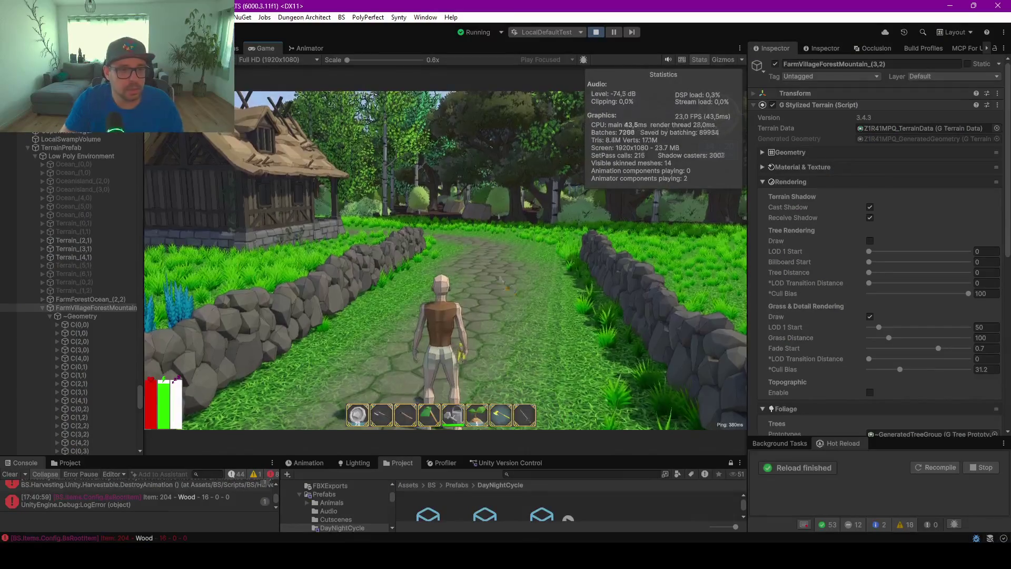
pyautogui.press('w')
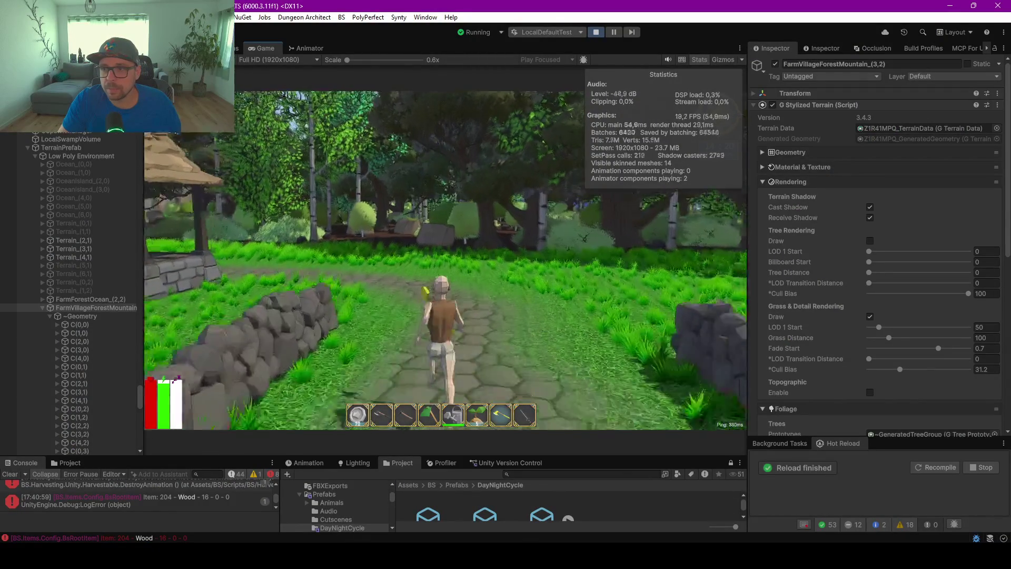
pyautogui.hotkey('alt', 'Tab')
# Hide the rendering statistics and walk forward along the path before switching to the Miro board.
pyautogui.click(702, 65)
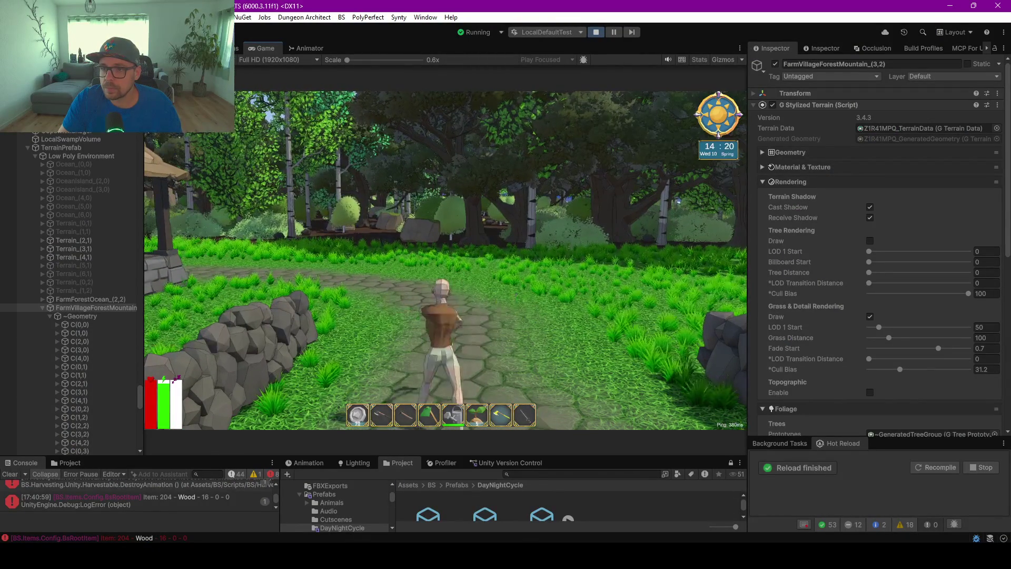
pyautogui.press('w')
pyautogui.press('w')
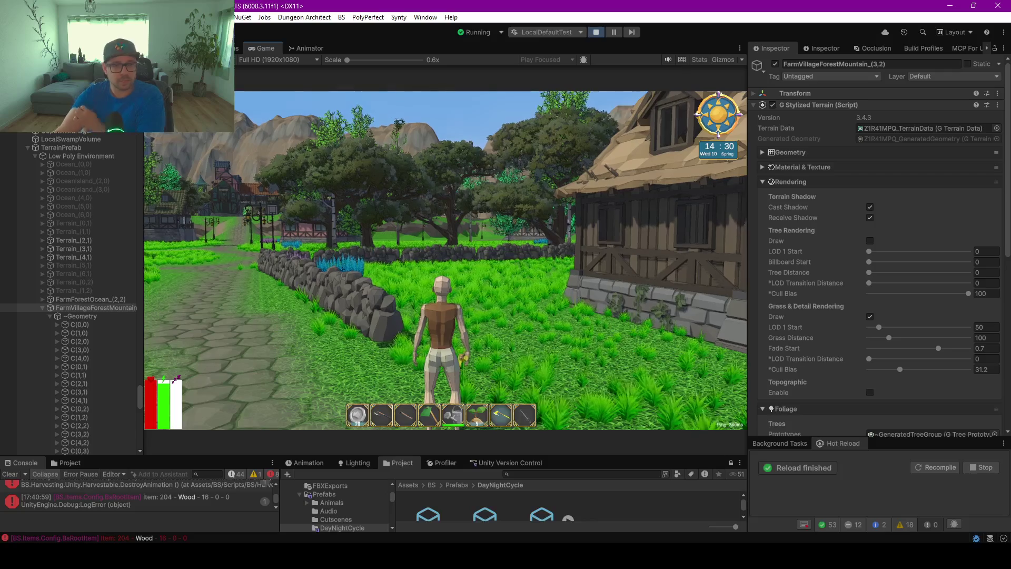
pyautogui.press('w')
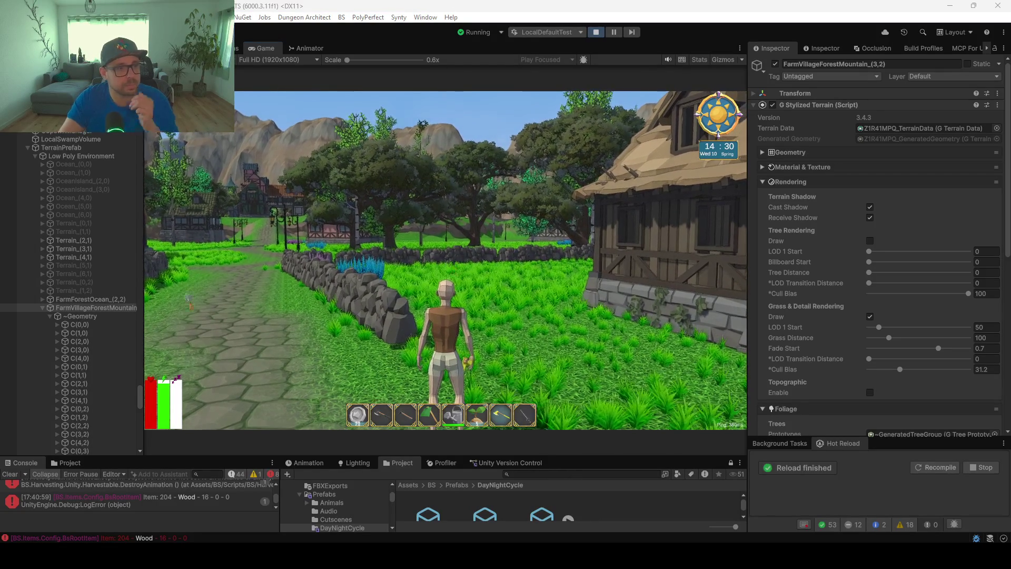
pyautogui.hotkey('alt', 'Tab')
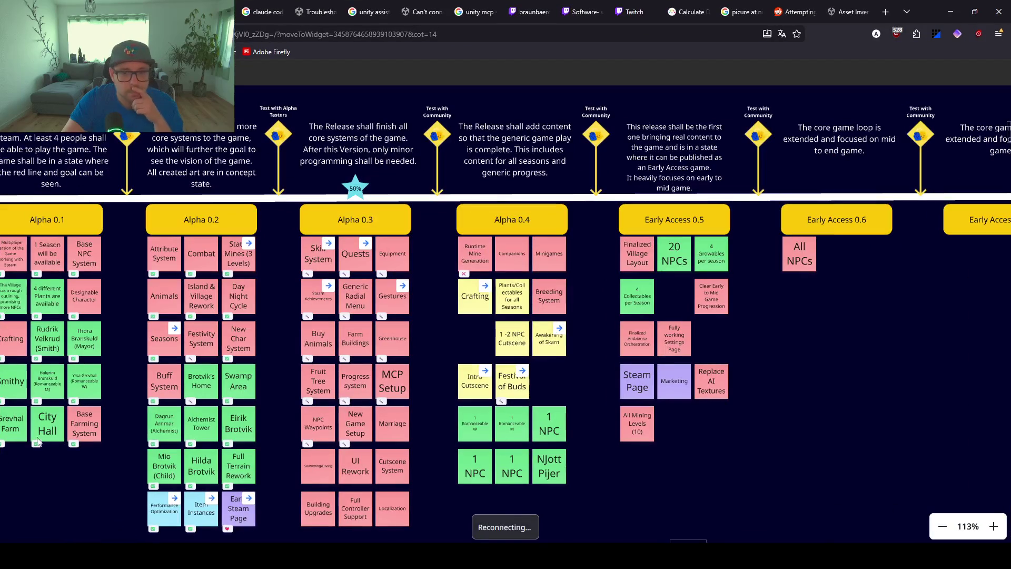
# Zoom to the Backlog kanban and move the Crafting Station collider bug into In Work.
pyautogui.keyDown('ctrl'); pyautogui.scroll(-5, 448, 386); pyautogui.keyUp('ctrl')
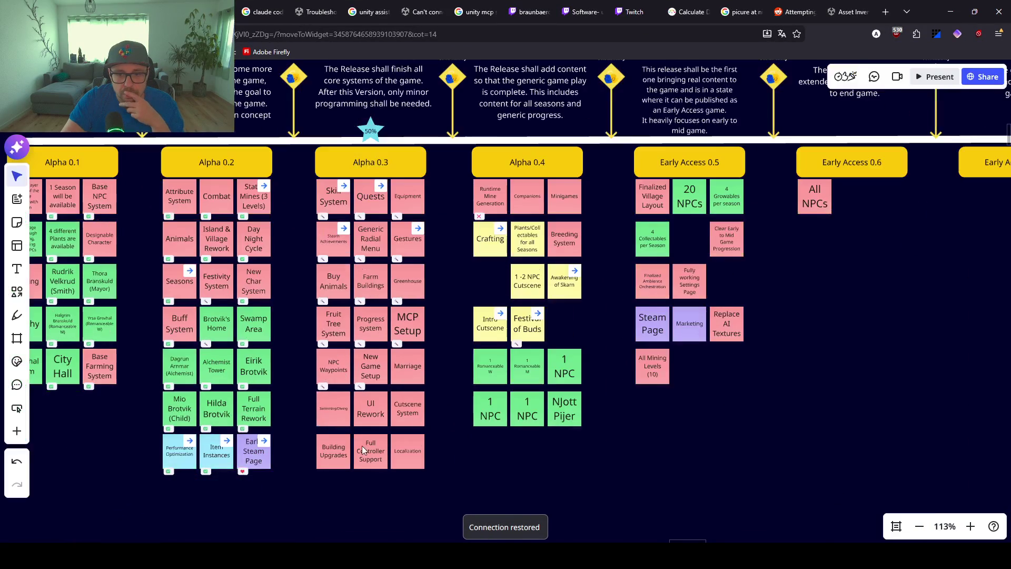
pyautogui.scroll(-5, 354, 327)
pyautogui.scroll(-5, 356, 345)
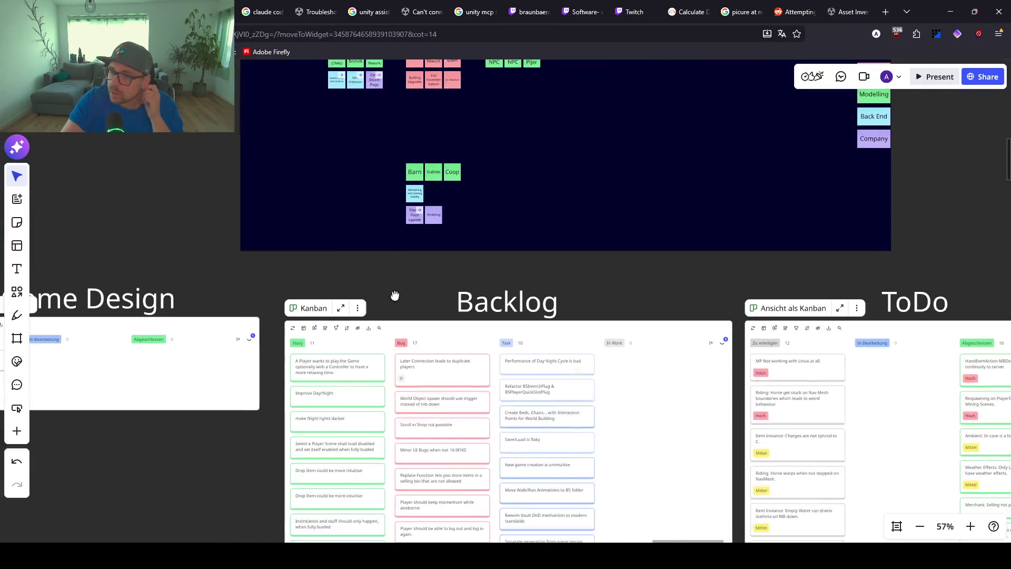
pyautogui.keyDown('ctrl'); pyautogui.scroll(5, 412, 367); pyautogui.keyUp('ctrl')
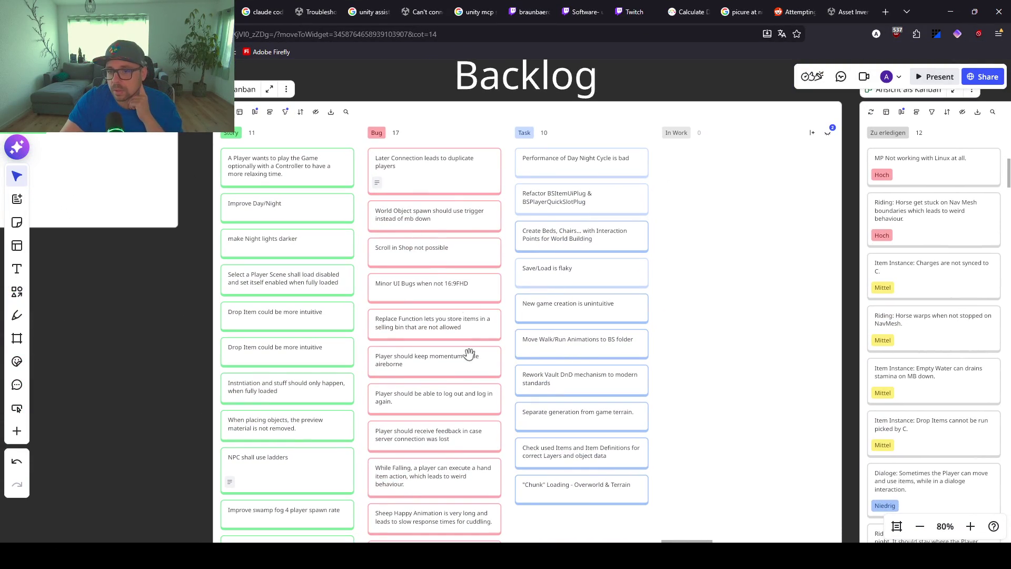
pyautogui.hscroll(2, 463, 266)
pyautogui.scroll(1, 442, 278)
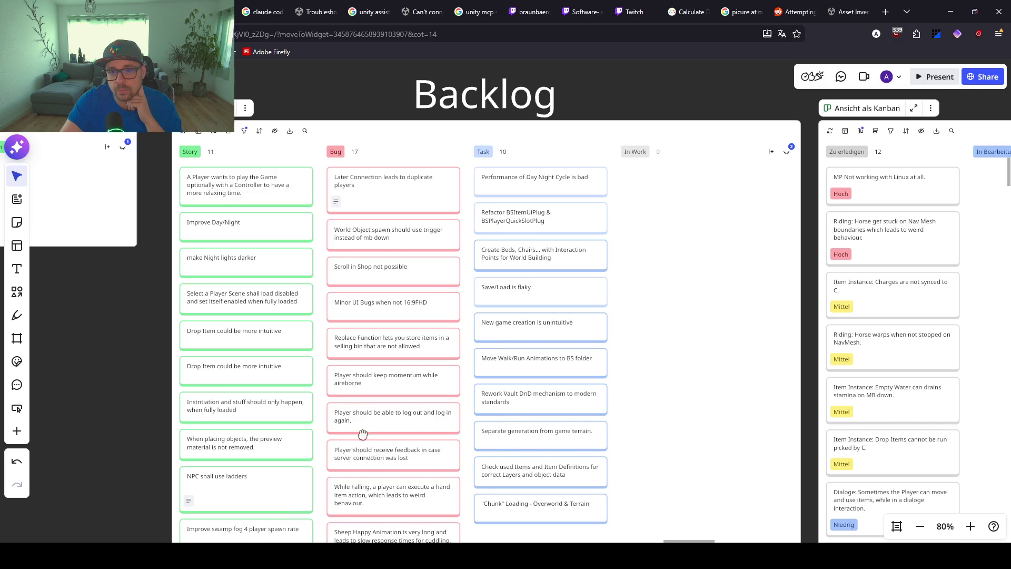
pyautogui.scroll(-3, 362, 434)
pyautogui.scroll(-3, 468, 452)
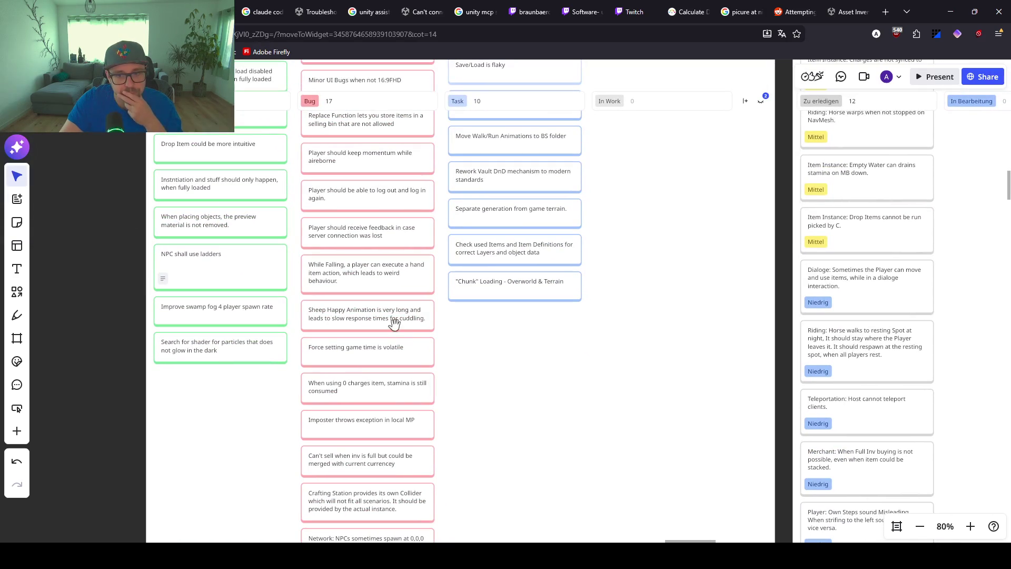
pyautogui.scroll(-2, 259, 409)
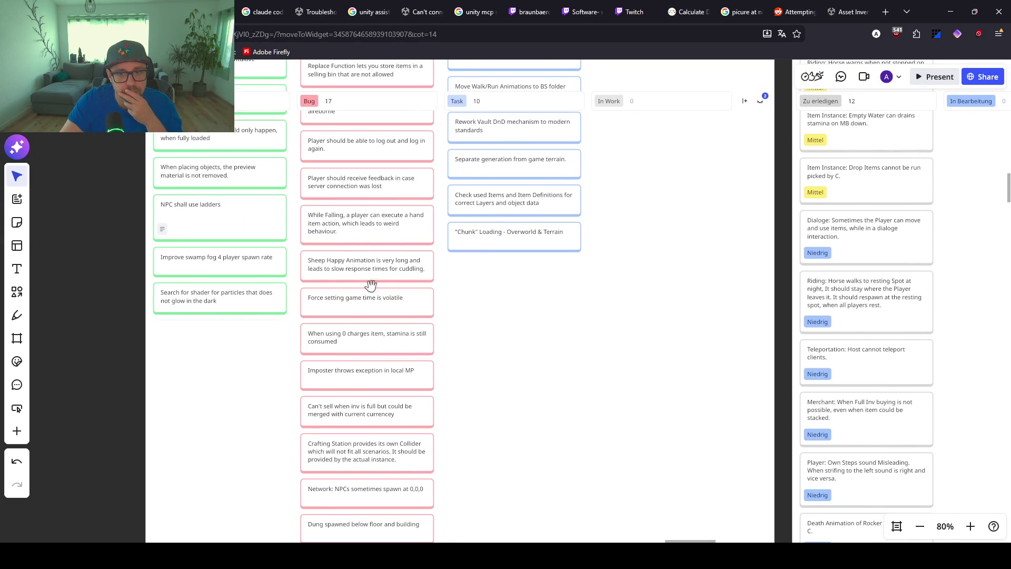
pyautogui.scroll(-3, 471, 388)
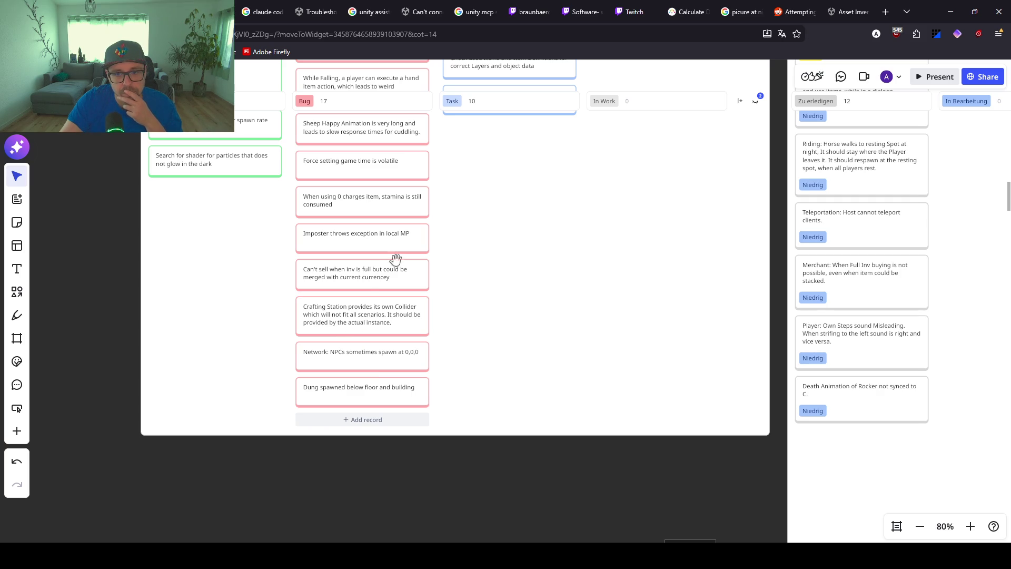
pyautogui.scroll(2, 444, 313)
pyautogui.moveTo(377, 385)
pyautogui.mouseDown()
pyautogui.moveTo(568, 262)
pyautogui.moveTo(577, 243)
pyautogui.mouseUp()
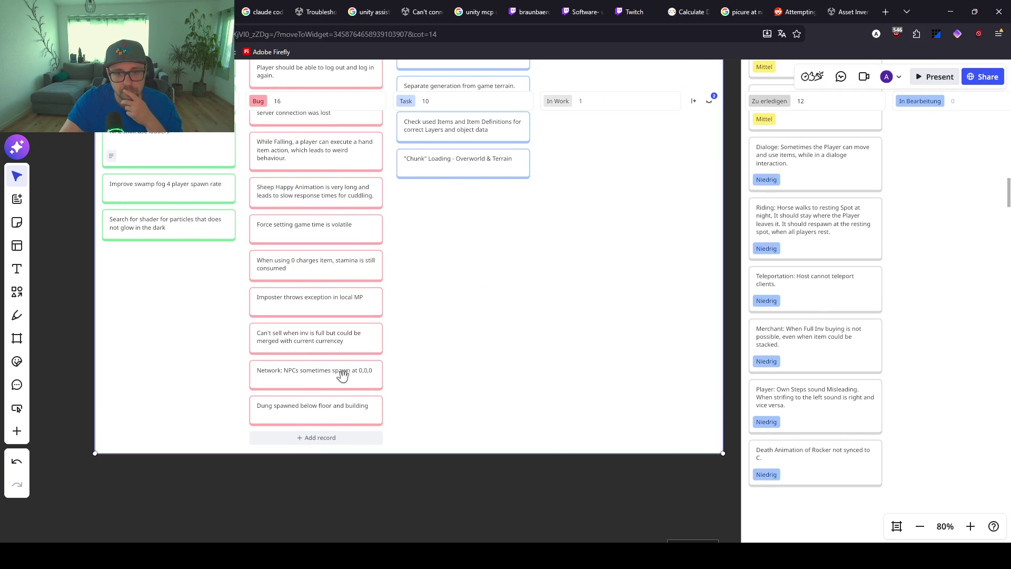
# Move the NPCs spawning at 0,0,0 and dung-below-floor bug cards into In Work as well.
pyautogui.scroll(1, 409, 343)
pyautogui.moveTo(339, 381); pyautogui.dragTo(584, 318)
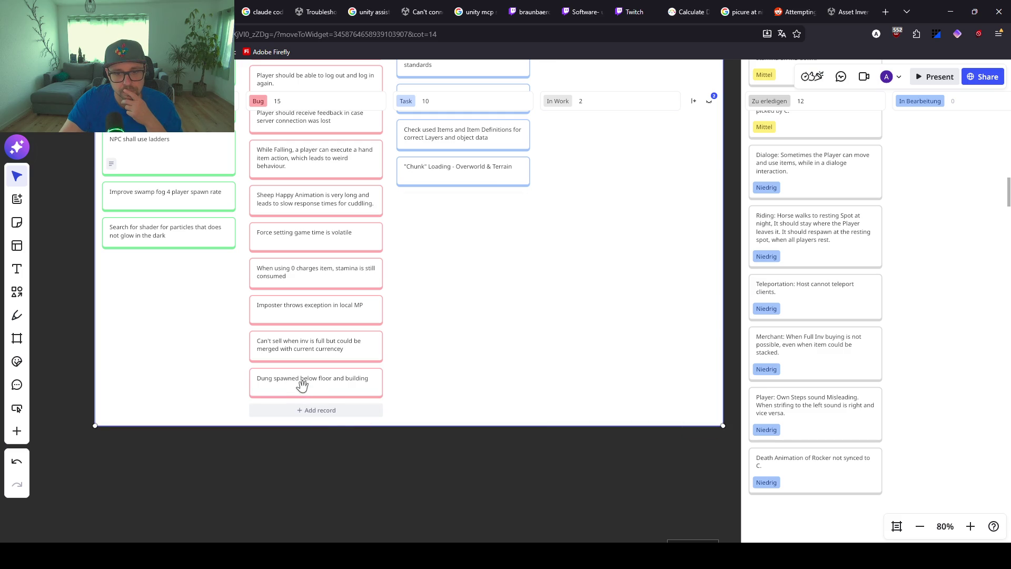
pyautogui.scroll(2, 408, 339)
pyautogui.moveTo(326, 394)
pyautogui.mouseDown()
pyautogui.moveTo(492, 355)
pyautogui.moveTo(583, 316)
pyautogui.mouseUp()
pyautogui.scroll(2, 347, 363)
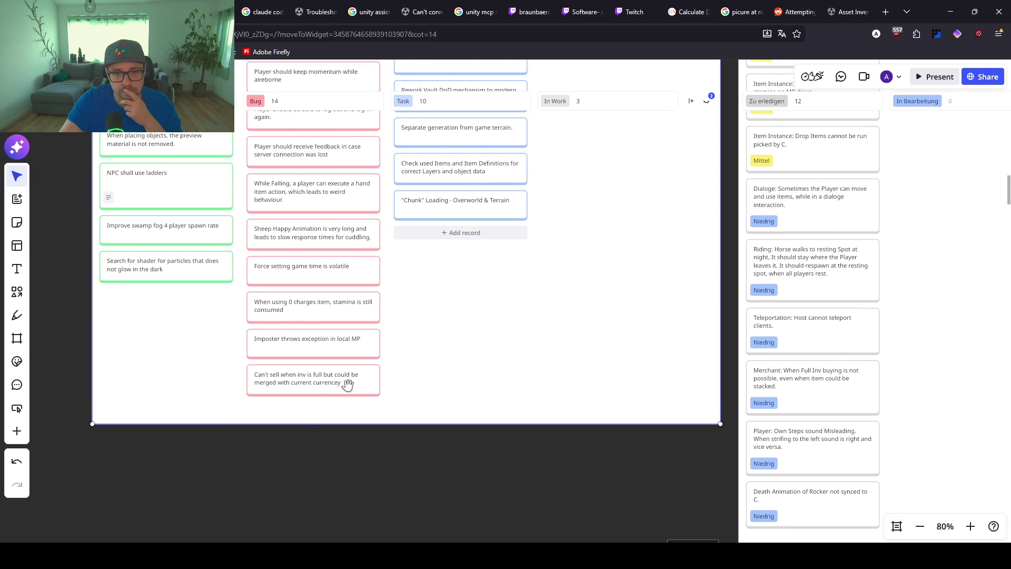
pyautogui.scroll(10, 370, 335)
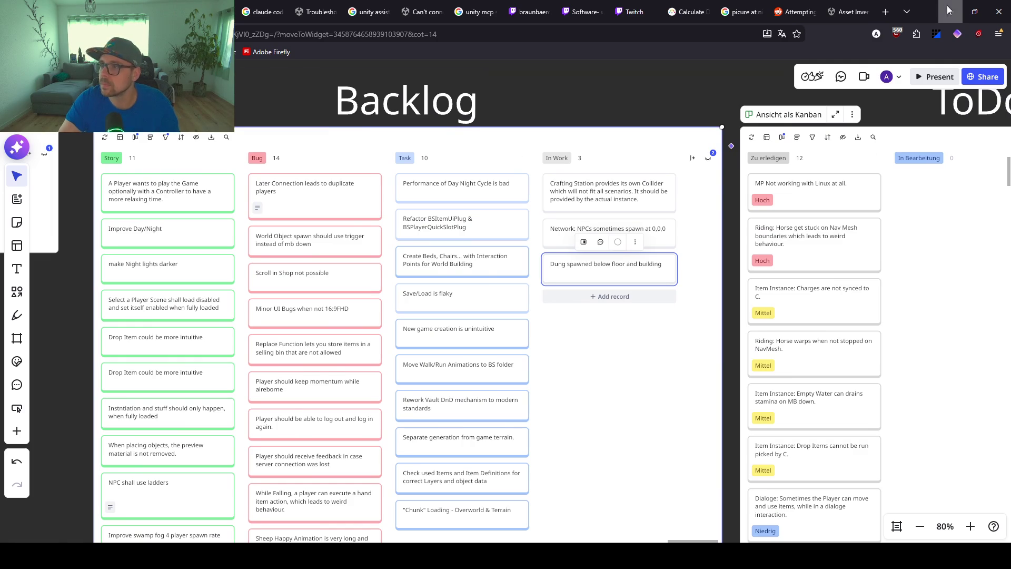
pyautogui.hotkey('alt', 'Tab')
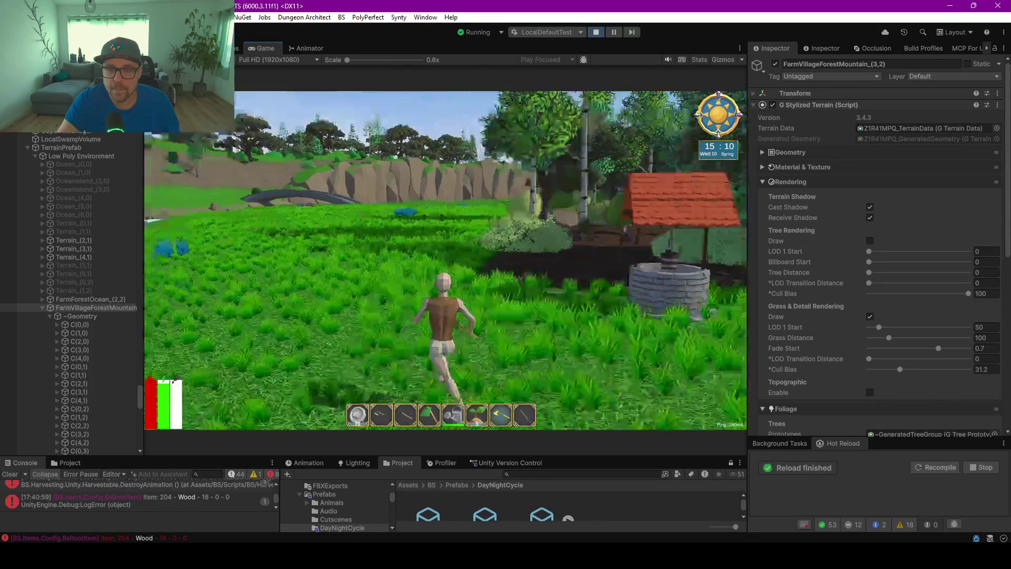
# Run the farmer past the well and wooden house in fullscreen, then choose Exit Game from the Esc menu.
pyautogui.press('w')
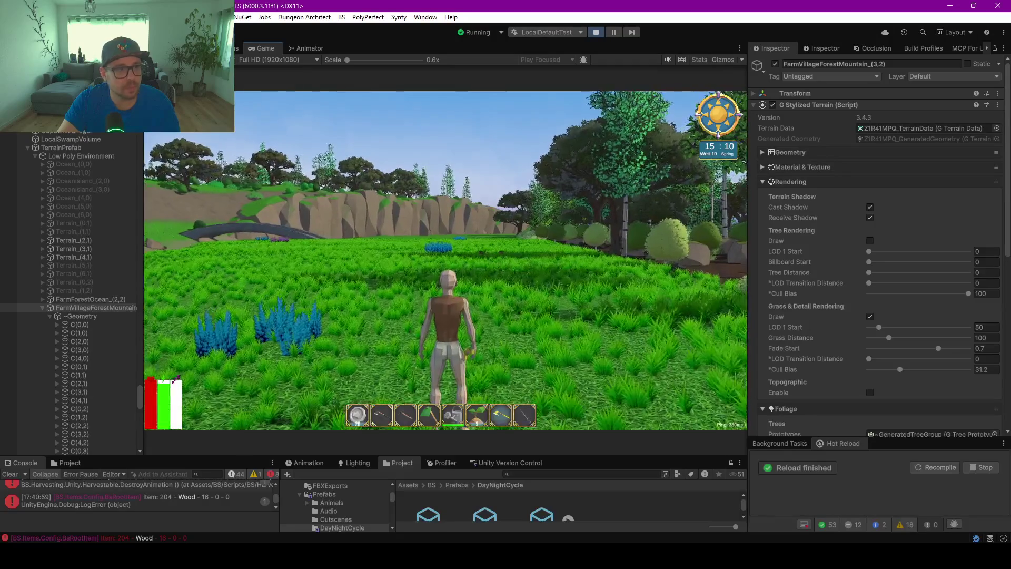
pyautogui.press('w')
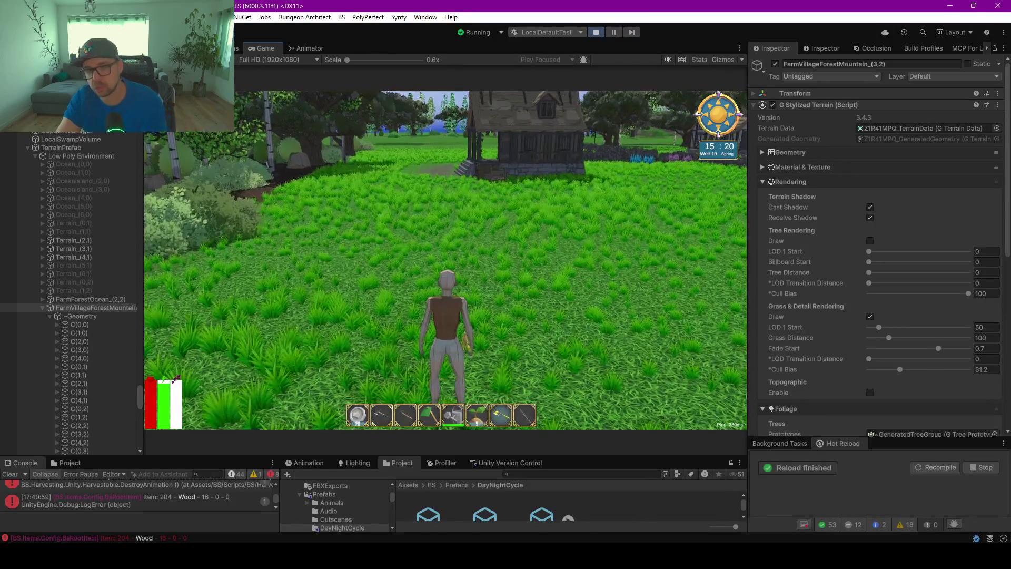
pyautogui.press('F10')
pyautogui.press('a')
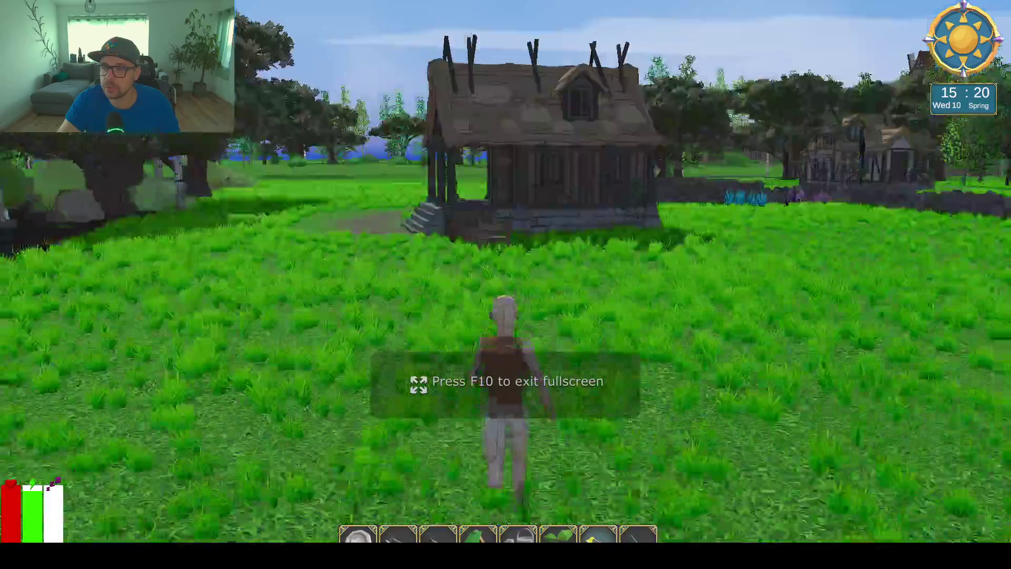
pyautogui.press('d')
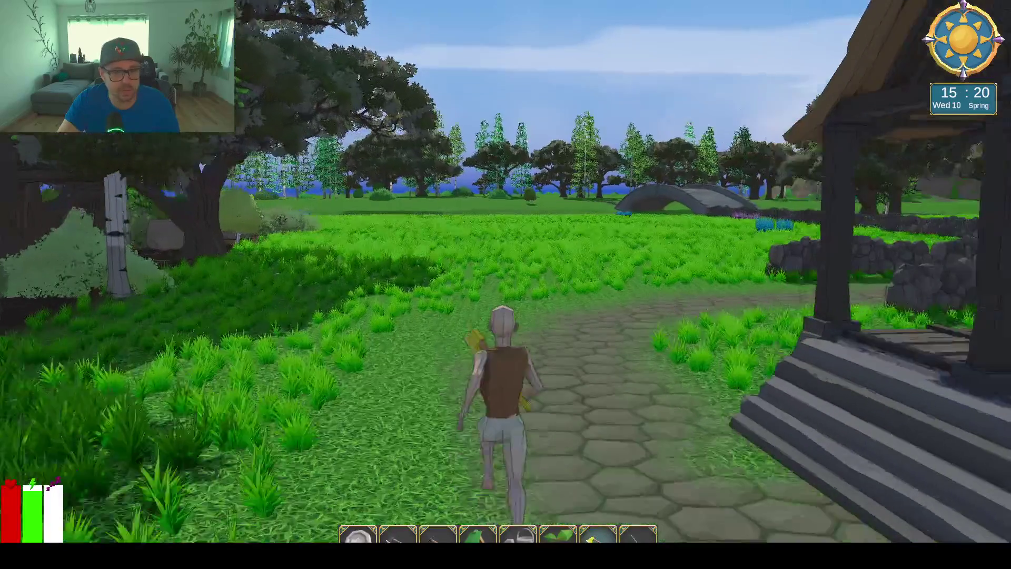
pyautogui.press('Escape')
pyautogui.click(534, 158)
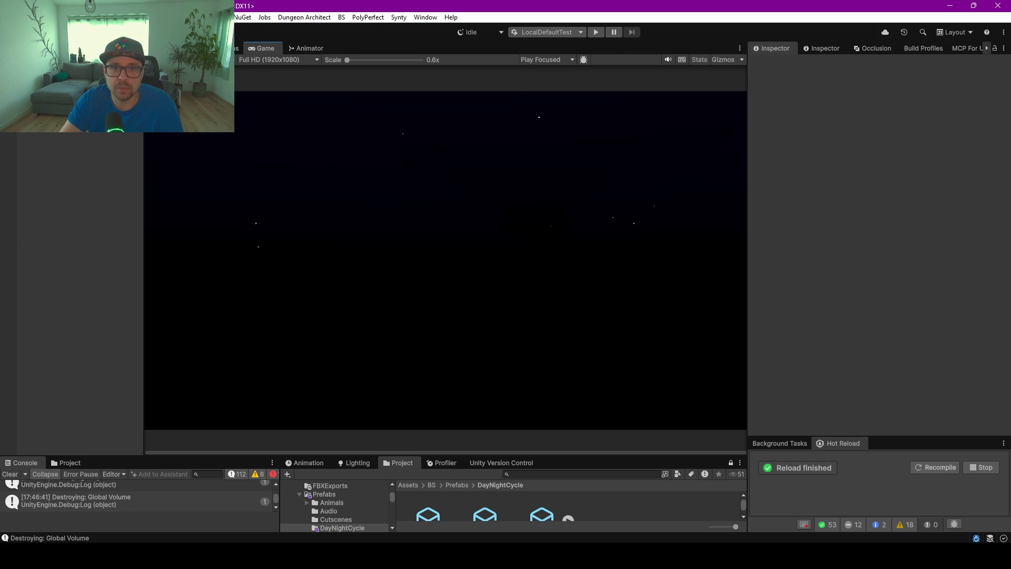
# In the Scene view, fly the camera over the forest, river and mountains to the dirt field.
pyautogui.click(227, 48)
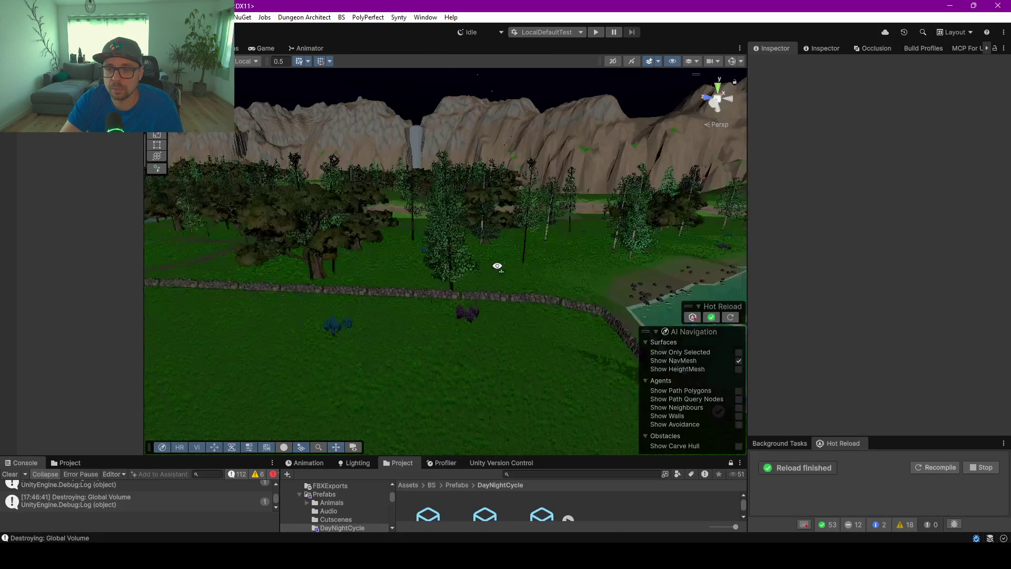
pyautogui.moveTo(496, 266)
pyautogui.mouseDown()
pyautogui.moveTo(158, 309)
pyautogui.moveTo(172, 318)
pyautogui.moveTo(359, 156)
pyautogui.mouseUp()
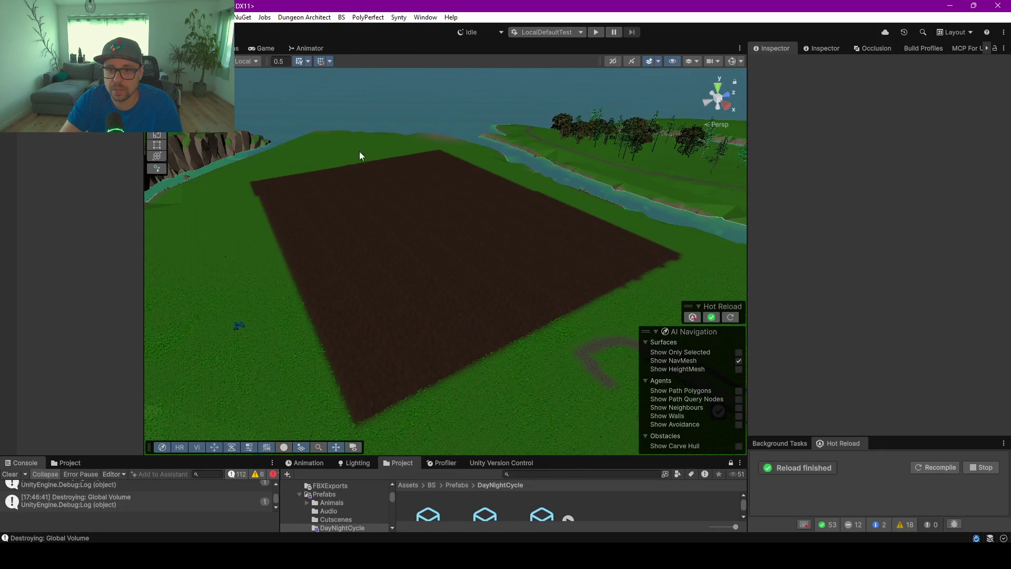
pyautogui.moveTo(446, 243)
pyautogui.mouseDown()
pyautogui.moveTo(401, 232)
pyautogui.moveTo(463, 248)
pyautogui.moveTo(427, 187)
pyautogui.mouseUp()
pyautogui.moveTo(377, 360)
pyautogui.mouseDown()
pyautogui.moveTo(543, 322)
pyautogui.moveTo(372, 388)
pyautogui.moveTo(437, 209)
pyautogui.mouseUp()
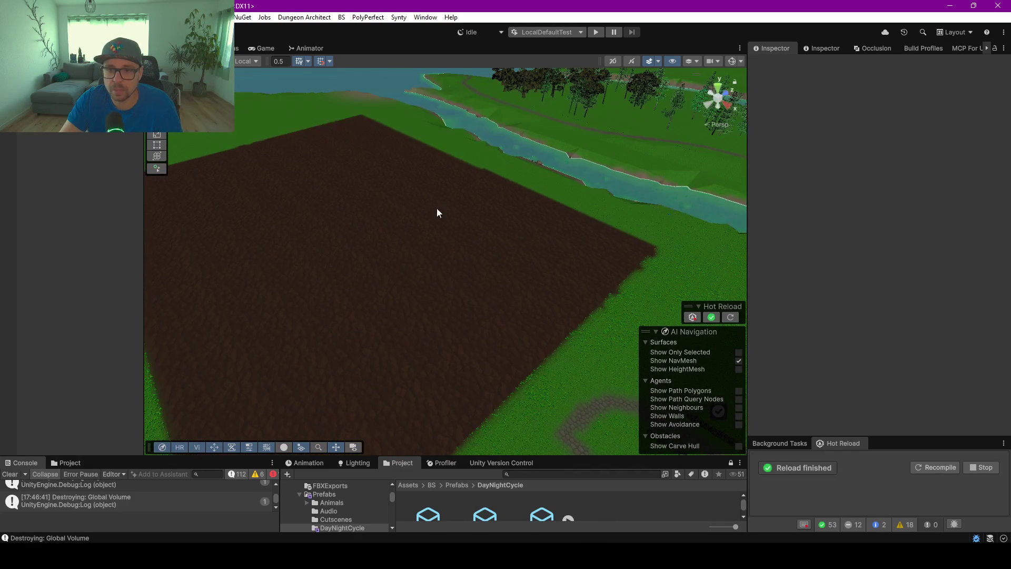
pyautogui.moveTo(389, 398)
pyautogui.mouseDown()
pyautogui.moveTo(853, 383)
pyautogui.moveTo(353, 268)
pyautogui.mouseUp()
pyautogui.moveTo(529, 267); pyautogui.dragTo(448, 148)
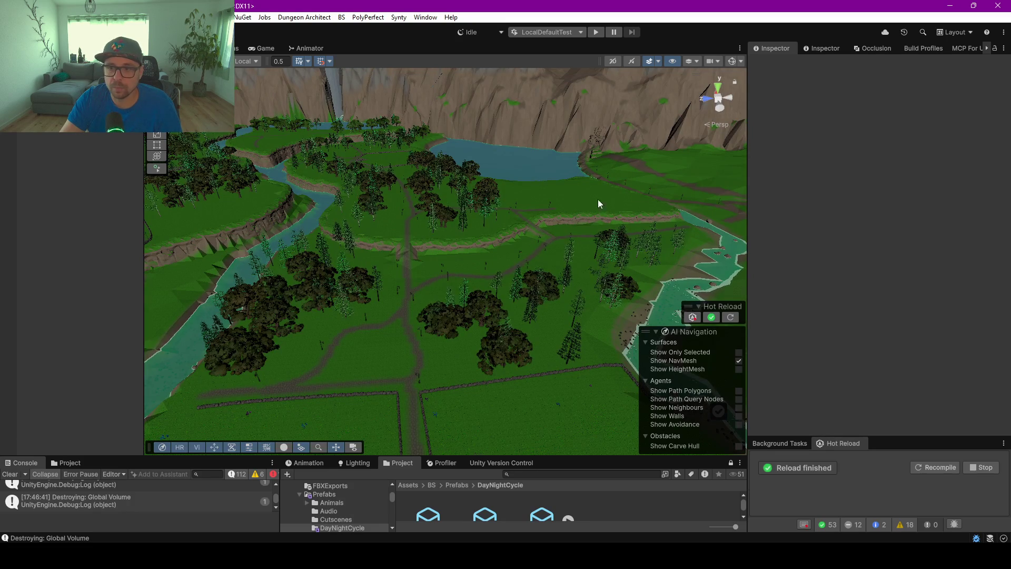
pyautogui.moveTo(628, 232)
pyautogui.mouseDown()
pyautogui.moveTo(463, 255)
pyautogui.moveTo(472, 178)
pyautogui.mouseUp()
pyautogui.moveTo(351, 229)
pyautogui.mouseDown()
pyautogui.moveTo(354, 255)
pyautogui.moveTo(250, 255)
pyautogui.moveTo(437, 225)
pyautogui.moveTo(677, 237)
pyautogui.moveTo(733, 252)
pyautogui.moveTo(636, 263)
pyautogui.moveTo(561, 228)
pyautogui.moveTo(526, 228)
pyautogui.moveTo(517, 169)
pyautogui.moveTo(524, 79)
pyautogui.mouseUp()
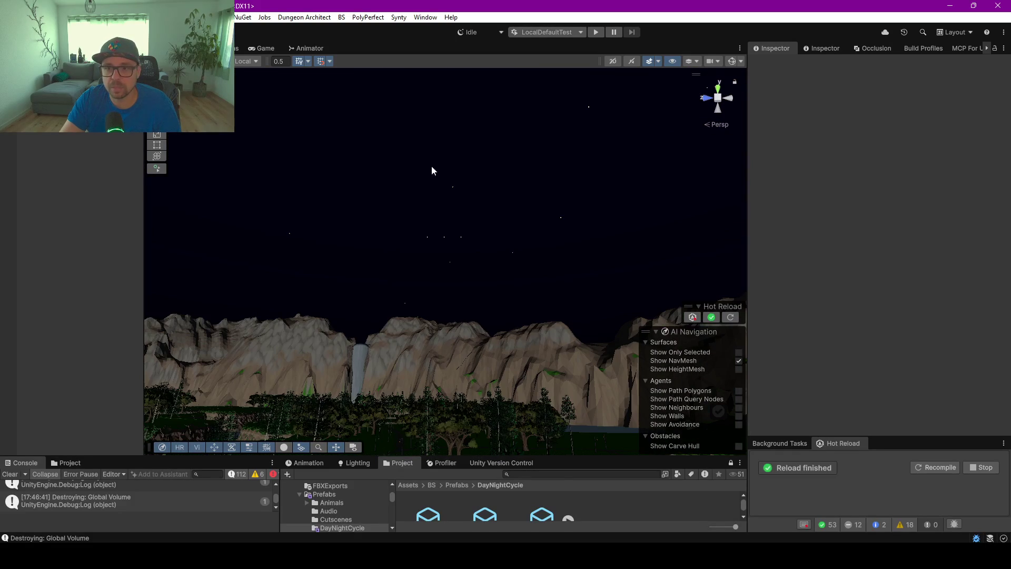
pyautogui.moveTo(470, 329)
pyautogui.mouseDown()
pyautogui.moveTo(458, 359)
pyautogui.moveTo(503, 339)
pyautogui.moveTo(526, 314)
pyautogui.moveTo(516, 338)
pyautogui.moveTo(480, 332)
pyautogui.moveTo(424, 357)
pyautogui.moveTo(340, 368)
pyautogui.moveTo(499, 324)
pyautogui.moveTo(388, 322)
pyautogui.moveTo(390, 345)
pyautogui.moveTo(420, 379)
pyautogui.moveTo(480, 347)
pyautogui.mouseUp()
pyautogui.moveTo(465, 293)
pyautogui.mouseDown()
pyautogui.moveTo(314, 289)
pyautogui.moveTo(305, 277)
pyautogui.mouseUp()
pyautogui.scroll(10, 362, 179)
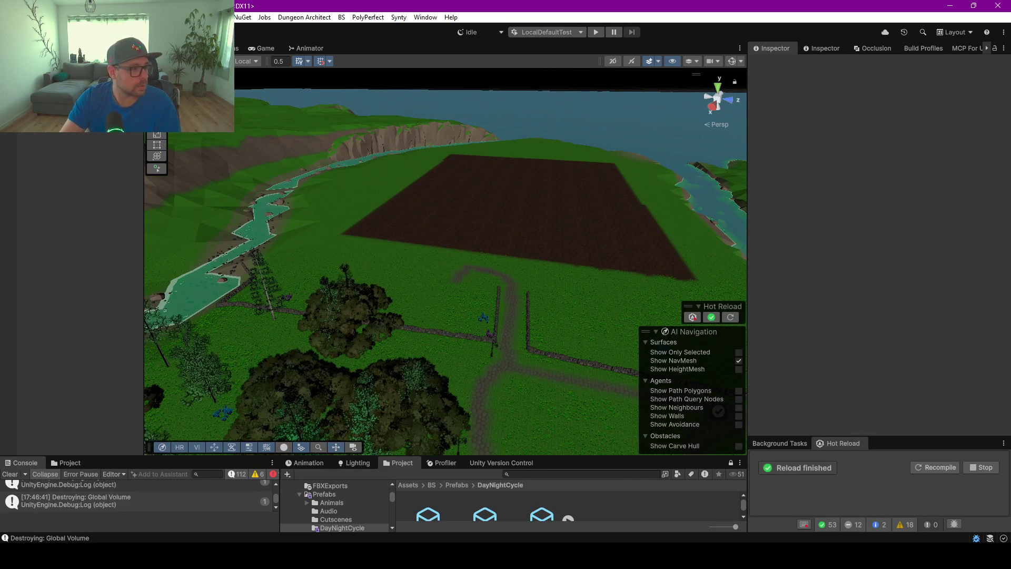
pyautogui.hotkey('alt', 'Tab')
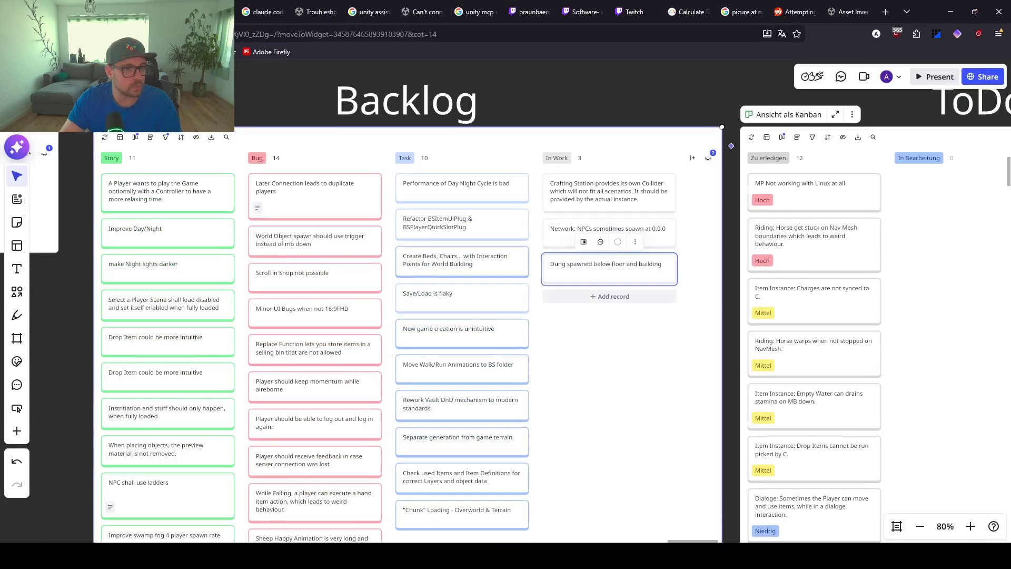
# Minimise the browser holding the Miro board to reveal Unity's Scene view.
pyautogui.click(930, 15)
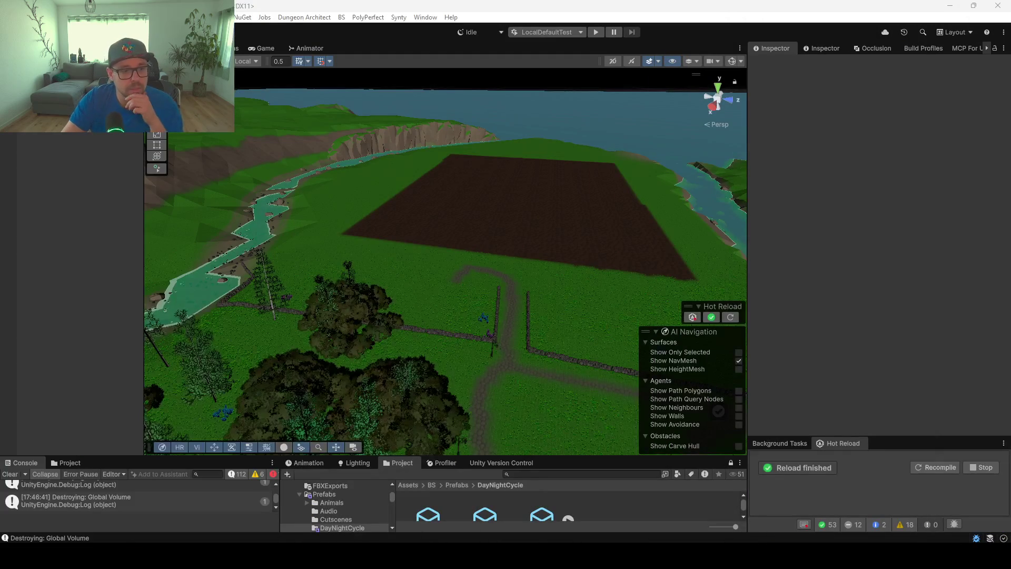